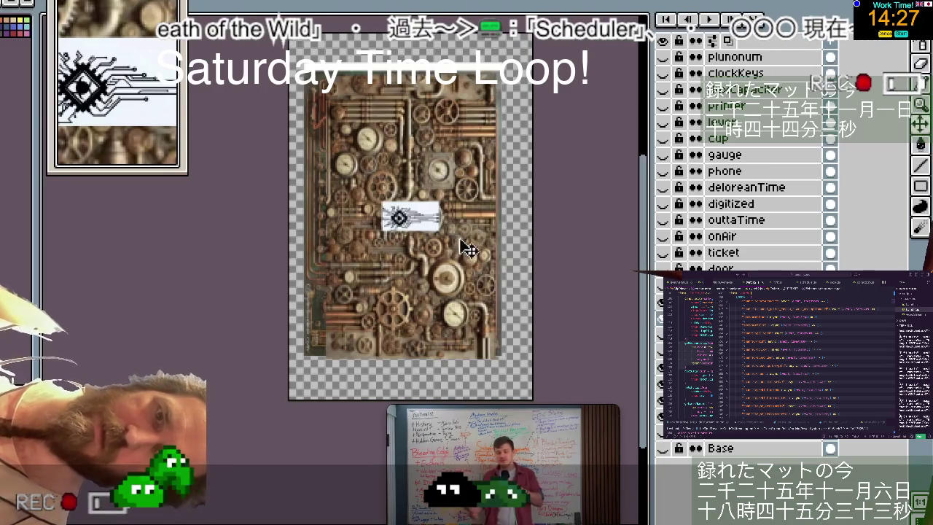
- Drag the circuit logo up near the top of the steampunk gear image
mouse_move(432, 227)
mouse_down()
mouse_move(460, 106)
mouse_move(487, 101)
mouse_up()
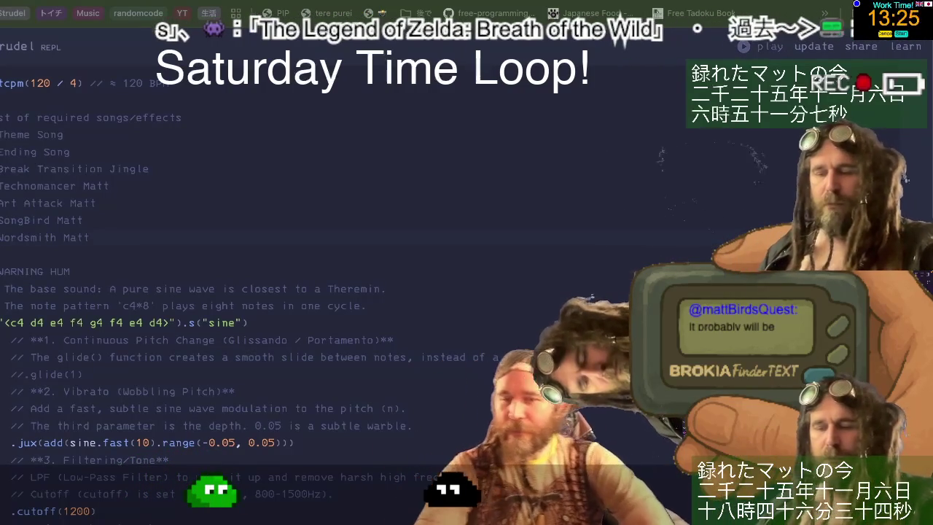
click(401, 237)
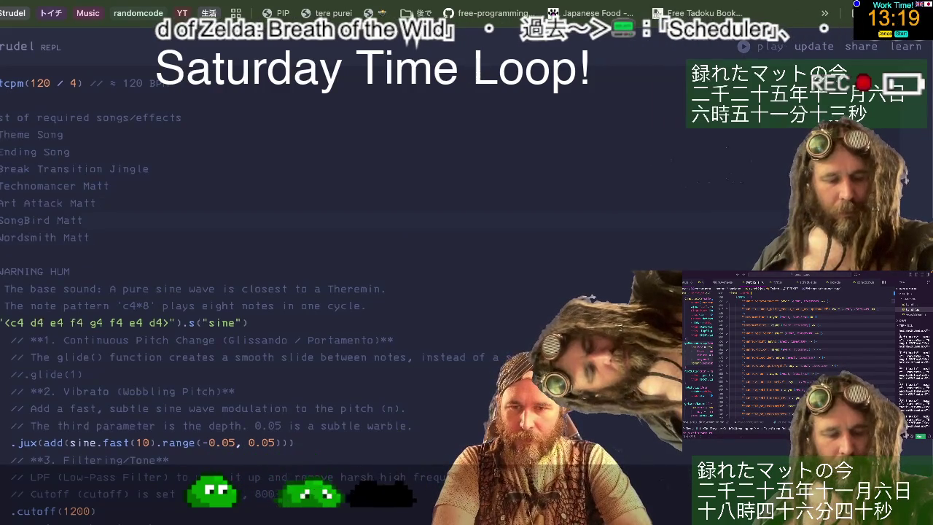
key(Up)
key(Up)
key(Up)
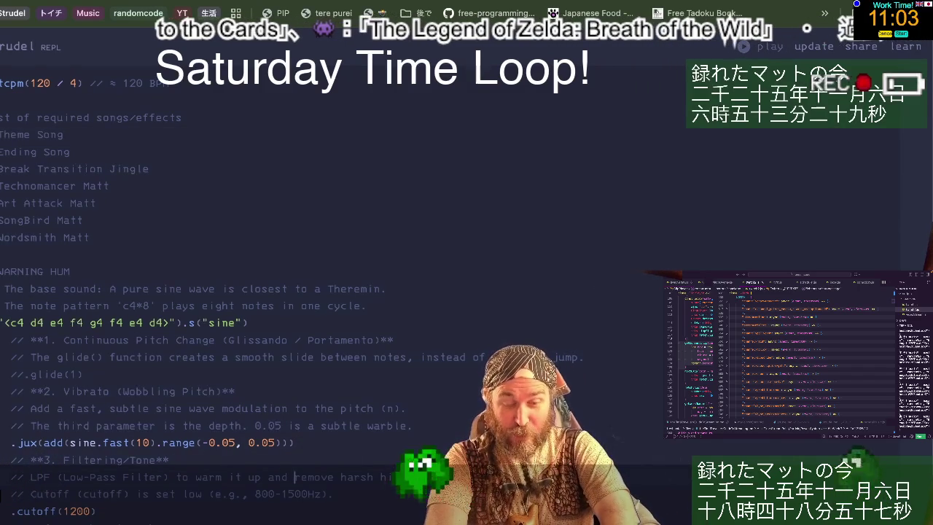
- Insert a blank line after the Technomancer Matt entry in the song list
key(Down)
key(Left)
key(Left)
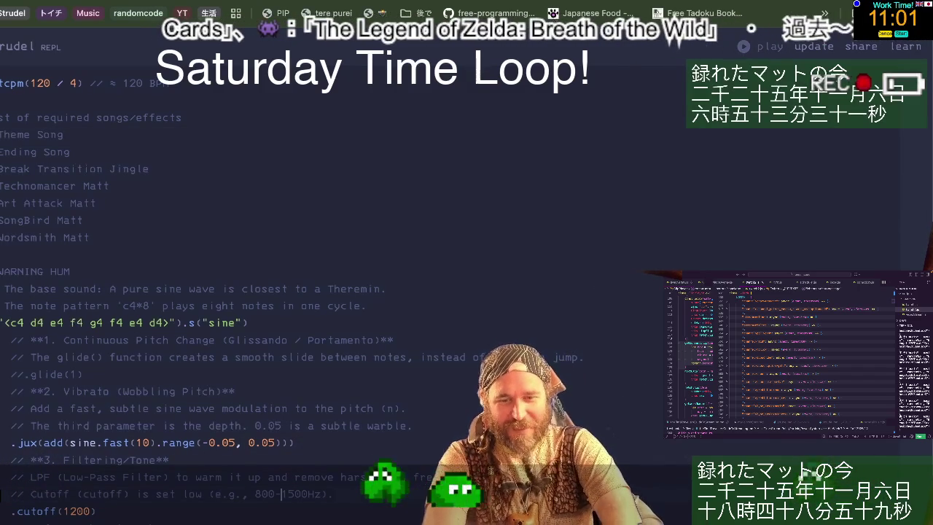
scroll(409, 402, down, 1)
scroll(410, 401, up, 1)
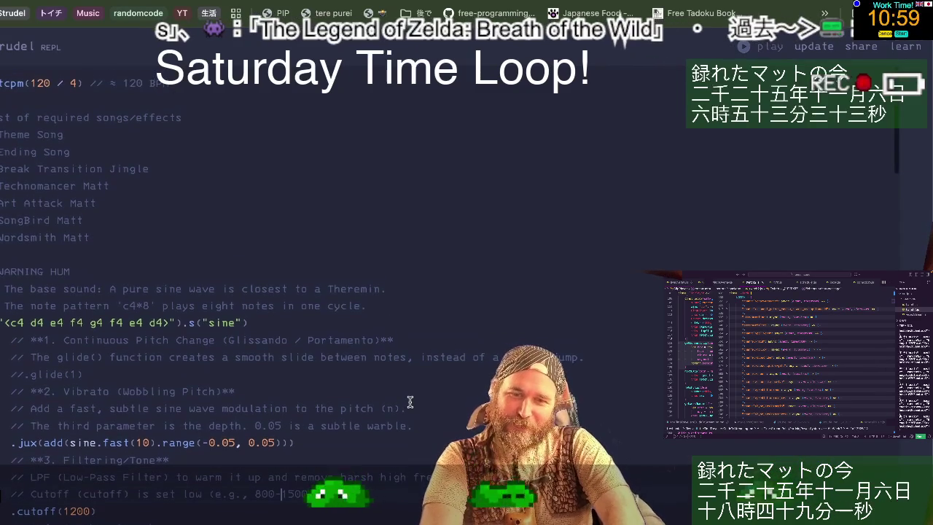
click(211, 186)
key(Return)
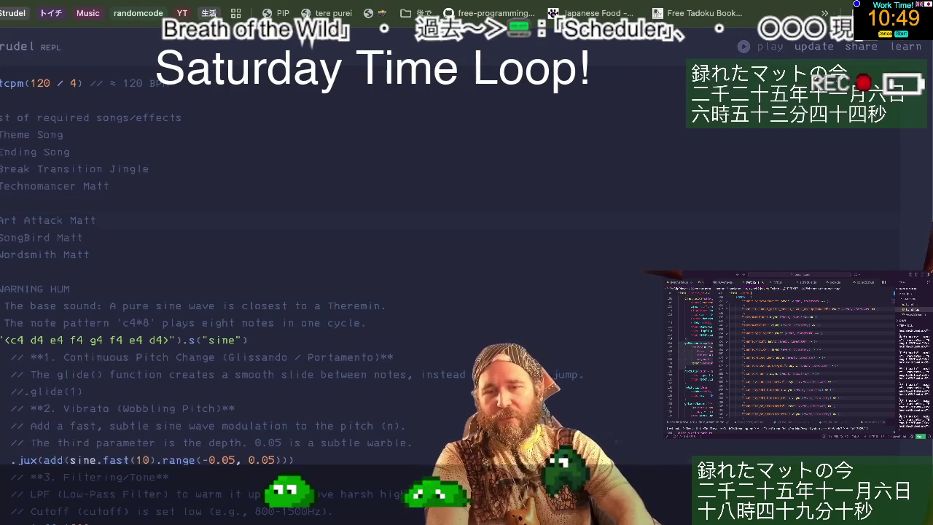
key(Return)
- Add blank lines after SongBird Matt and Wordsmith Matt, and enter Bardcore
key(Down)
key(End)
key(Return)
key(Down)
key(End)
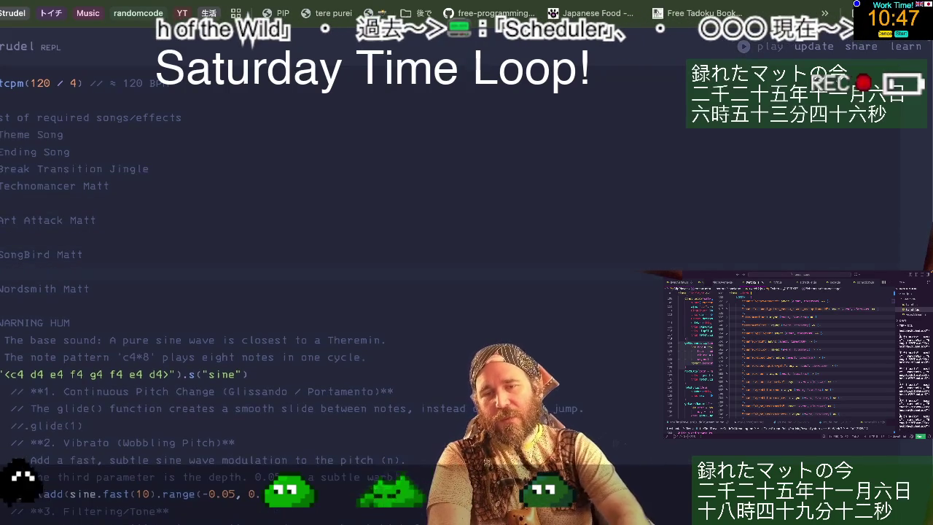
key(Return)
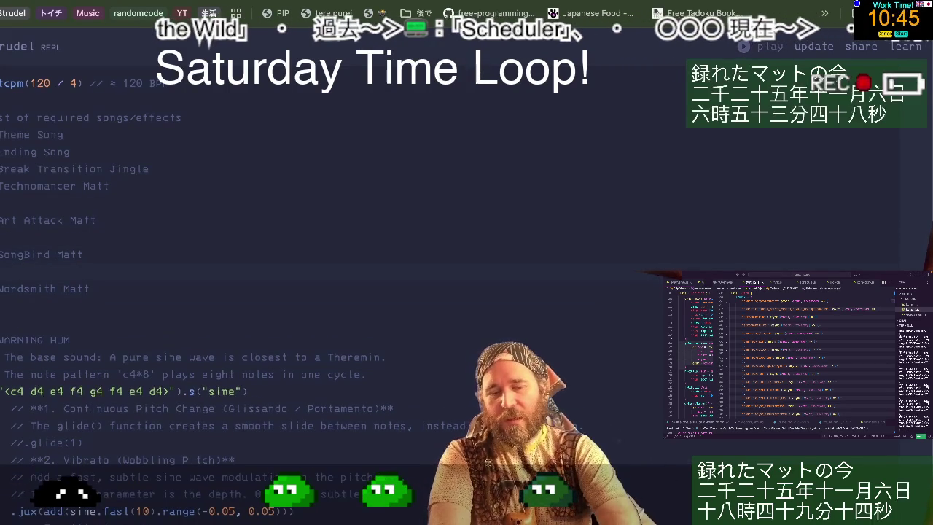
text(rdcore)
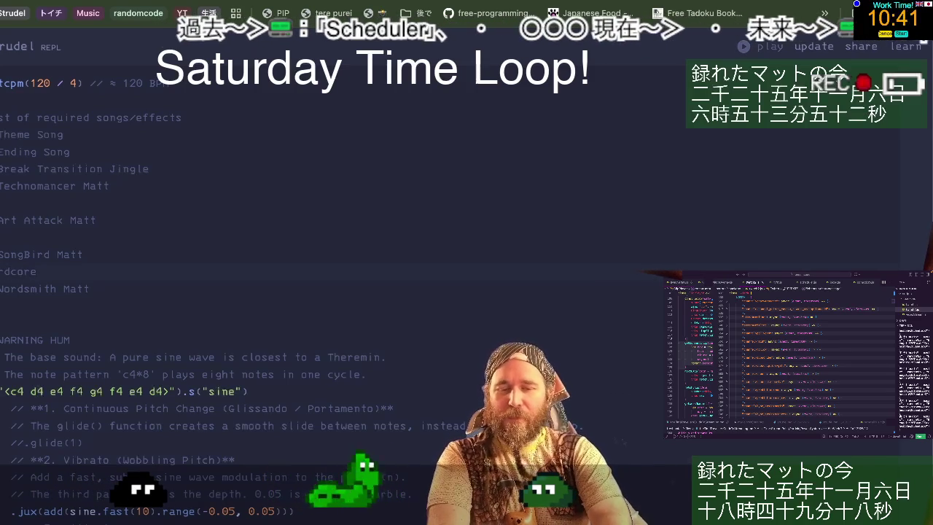
text(Ba)
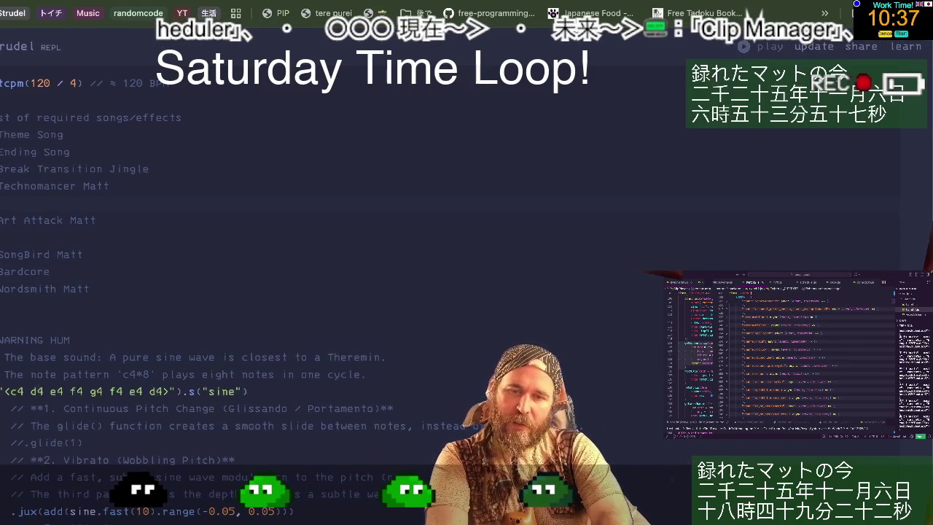
- Replace Electroswing with Halloween Video Game Music, and place Electroswing under Art Attack Matt
key(Down)
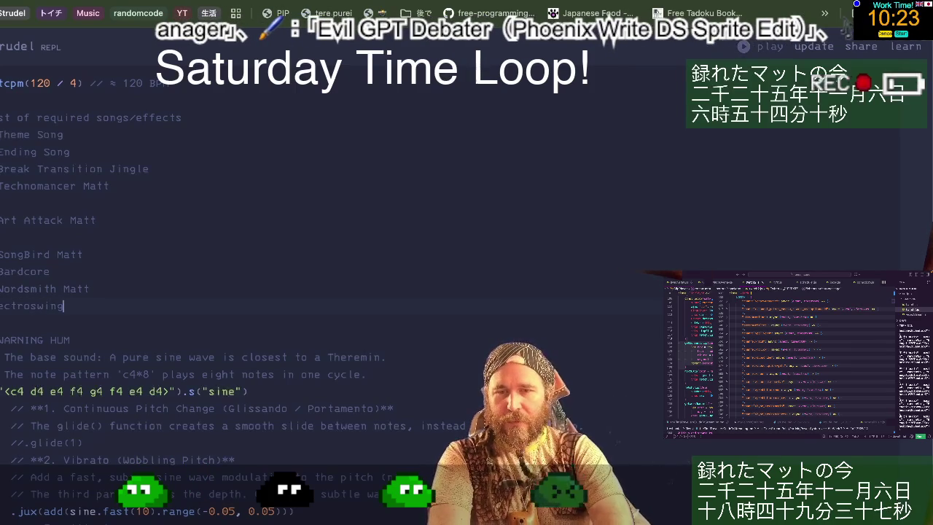
key(super+BackSpace)
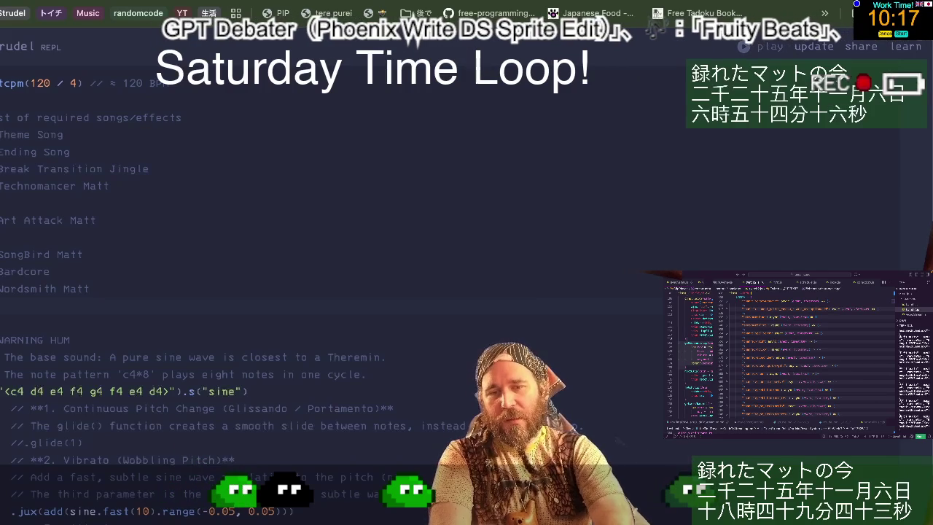
text(oween)
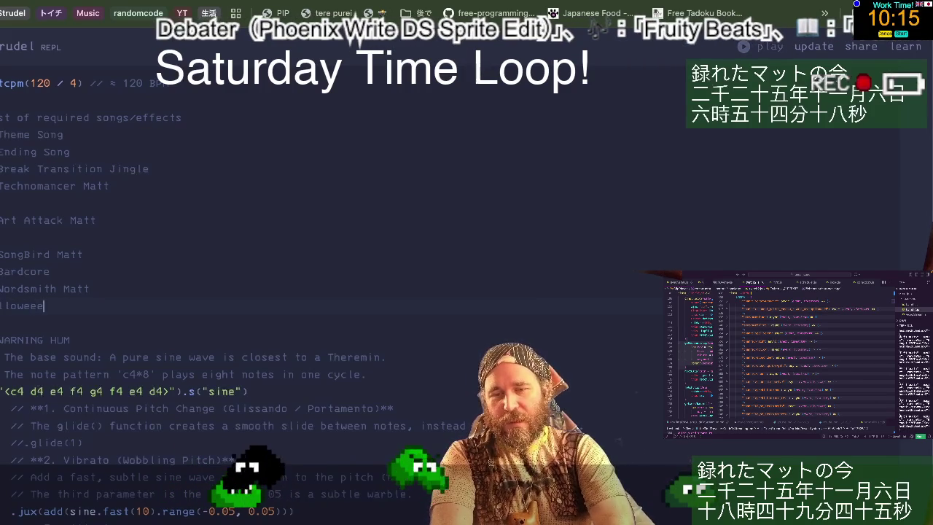
key(BackSpace)
key(BackSpace)
text(n Video)
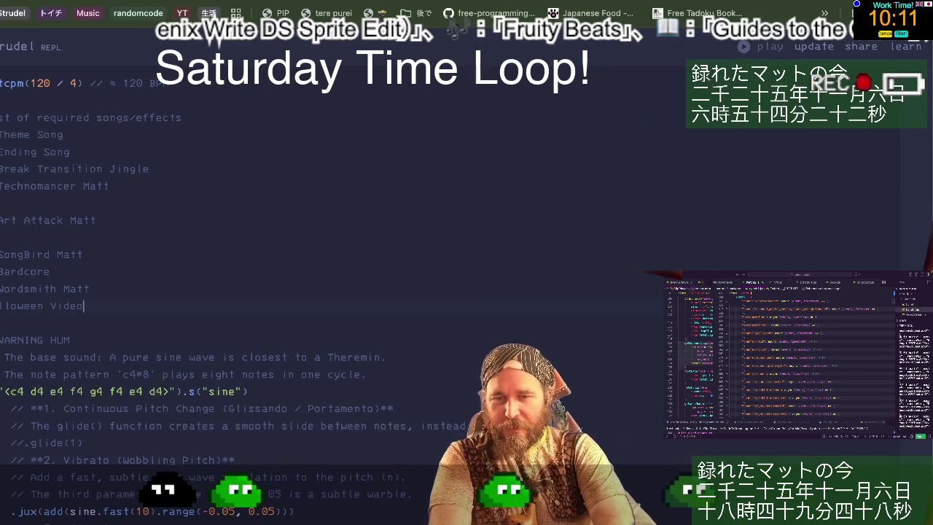
text( Game Music)
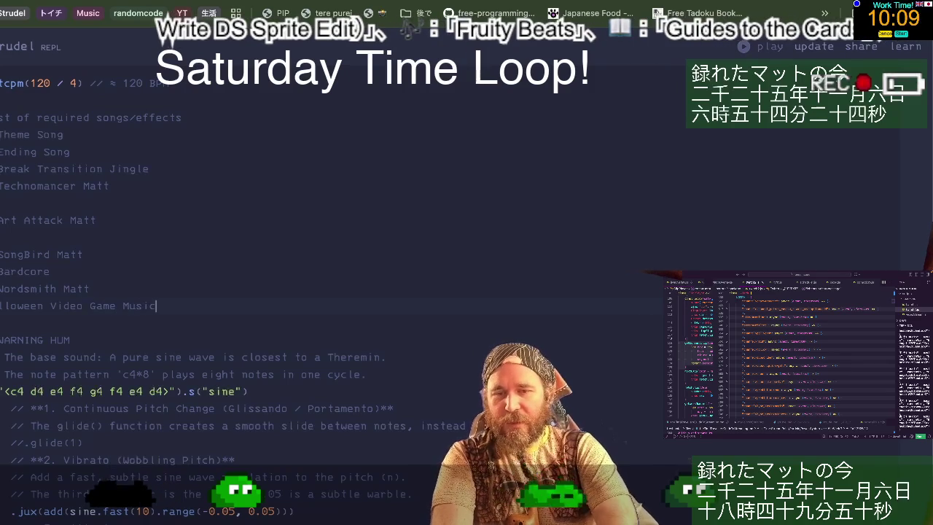
key(Up)
key(Up)
key(Up)
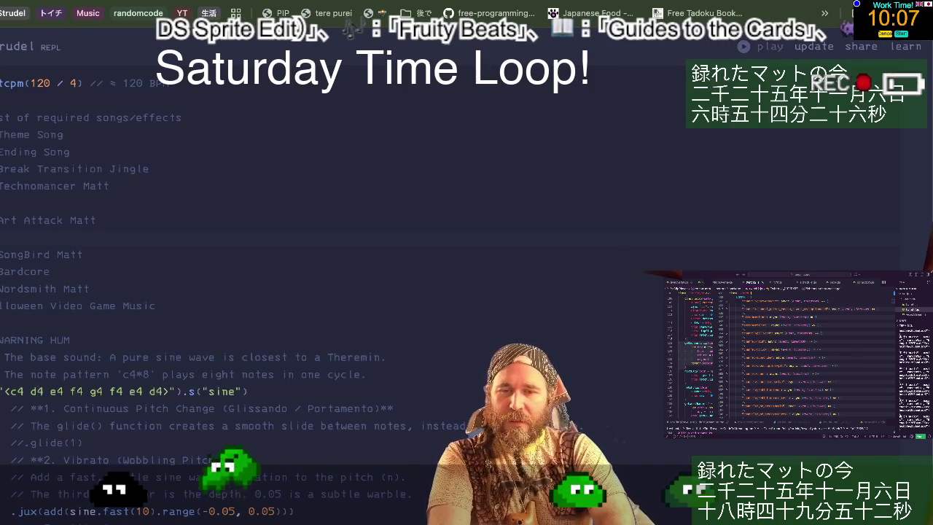
text(Electroswing)
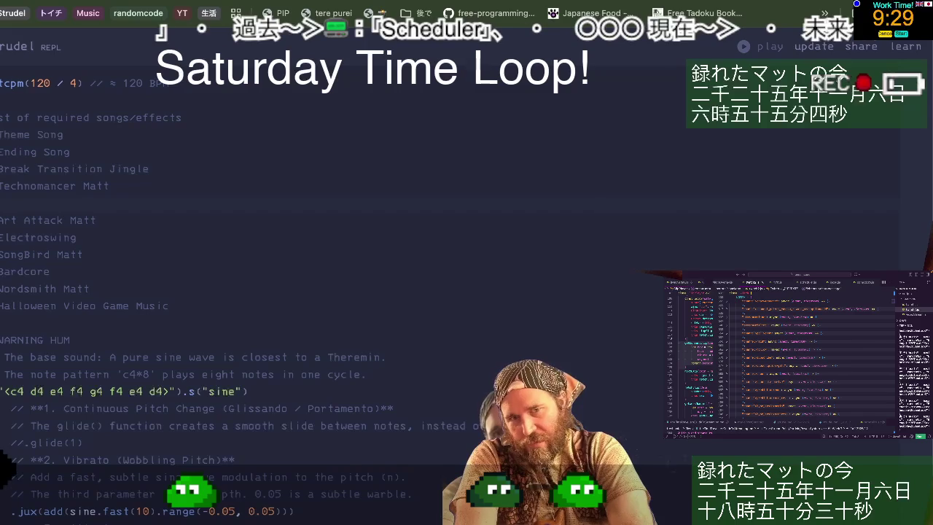
text(Ha)
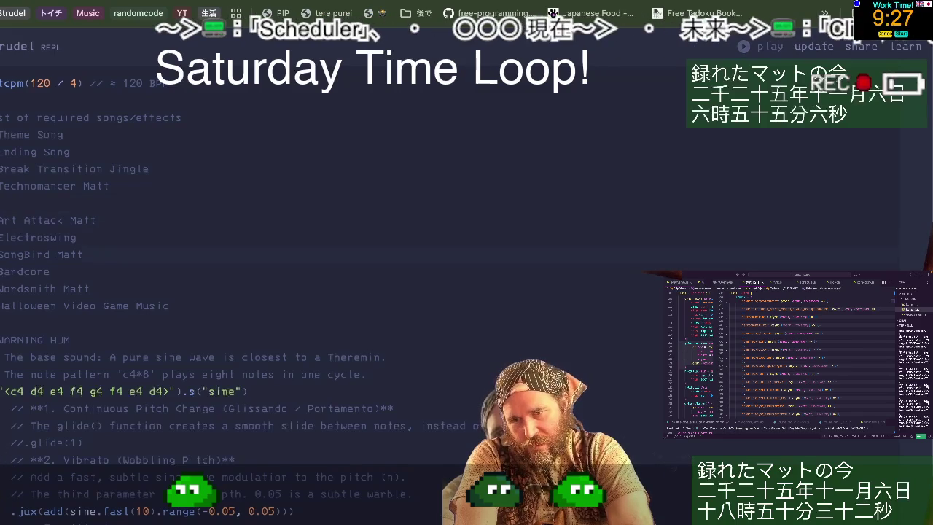
- Add an Osaka Matt entry after Halloween Video Game Music
key(Return)
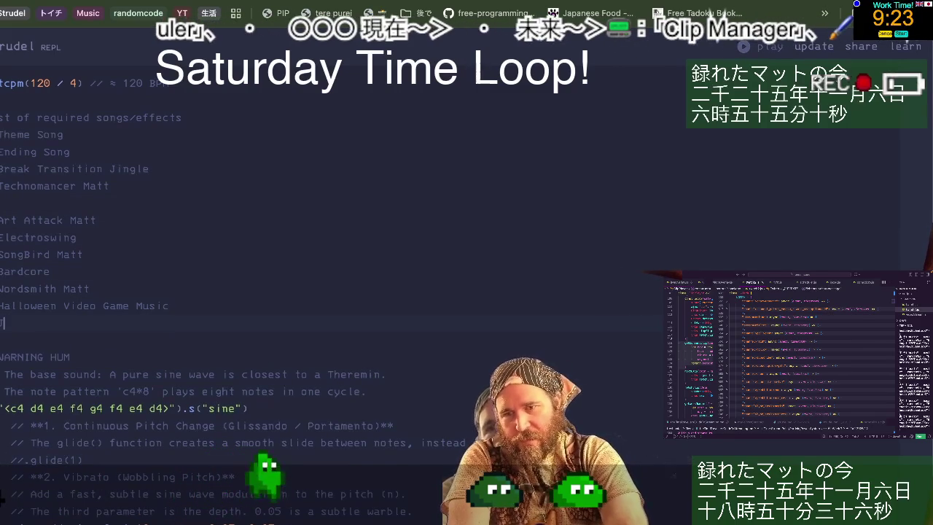
text(Japanese Ma)
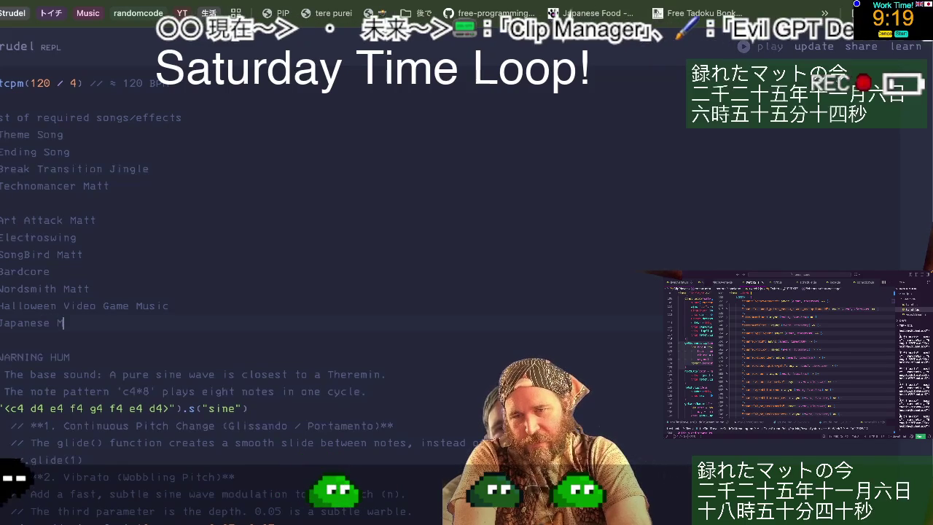
text(t)
key(Left)
key(Left)
key(Left)
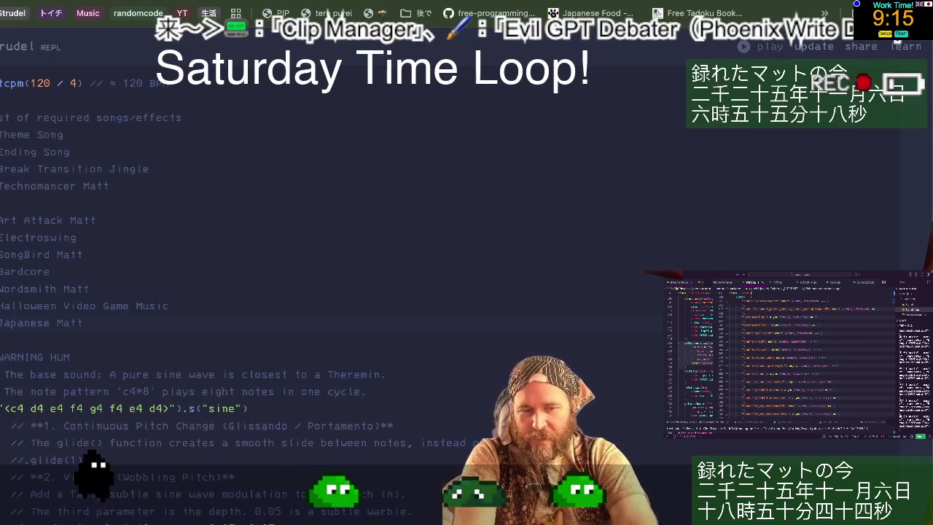
key(alt+BackSpace)
text(Da)
key(BackSpace)
key(BackSpace)
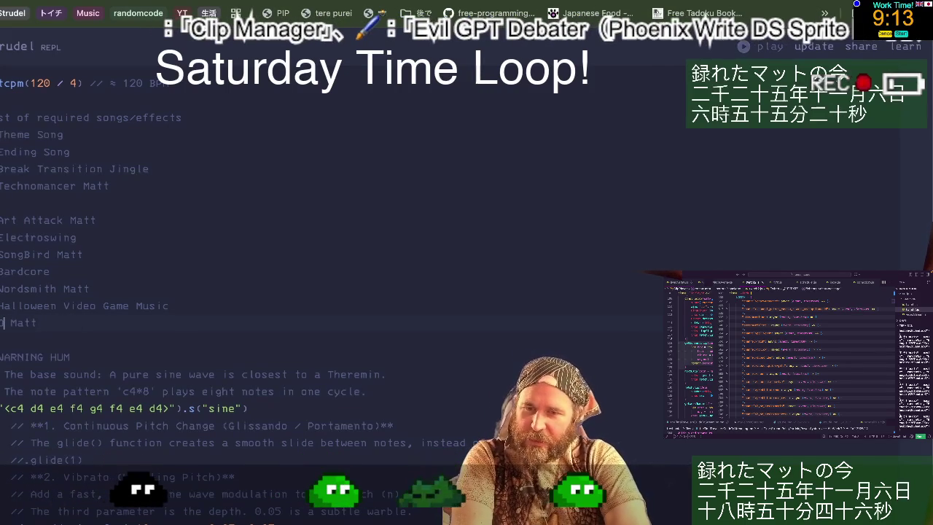
text(Osaka)
key(End)
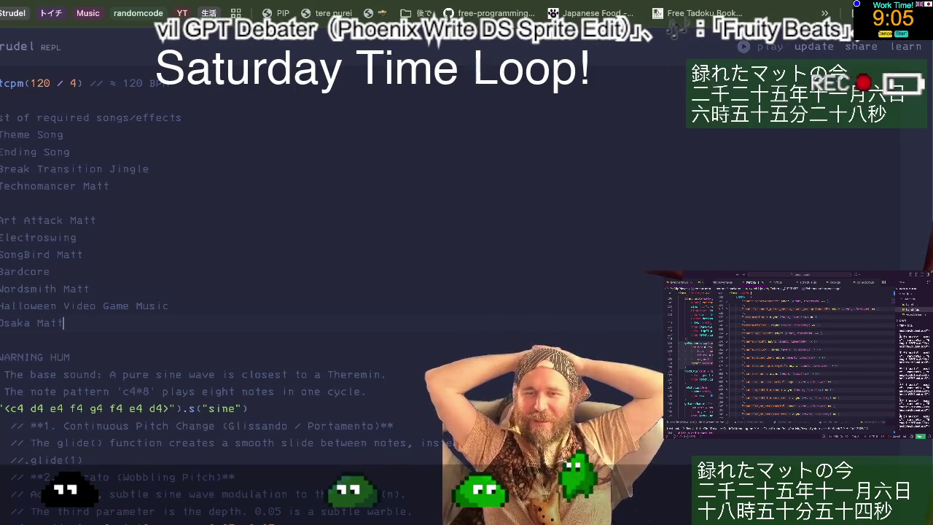
- Add a Coding Focus Music entry below Osaka Matt
key(Return)
text(amisen Roc)
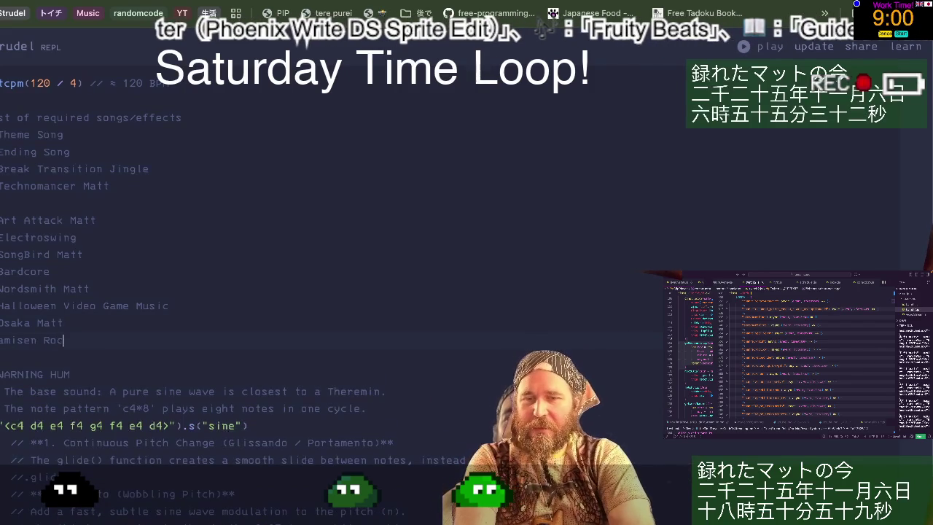
text(k)
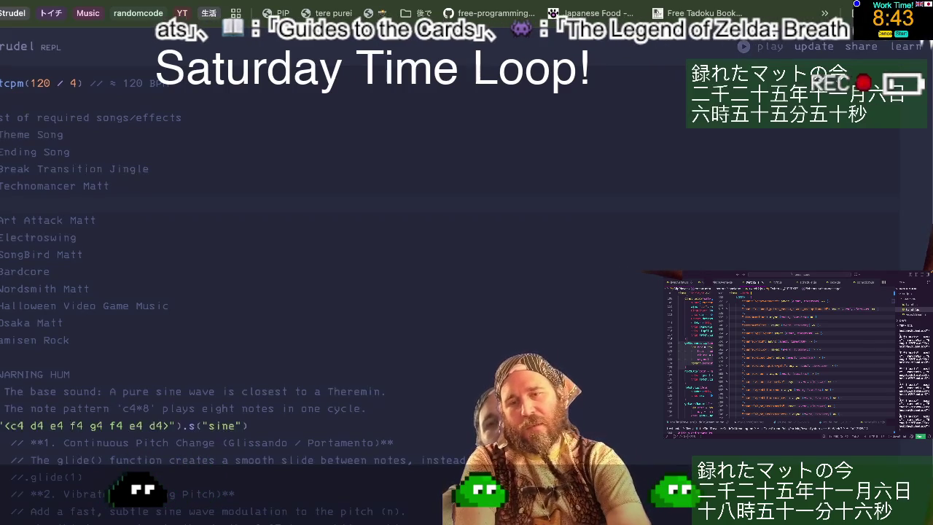
text(ding )
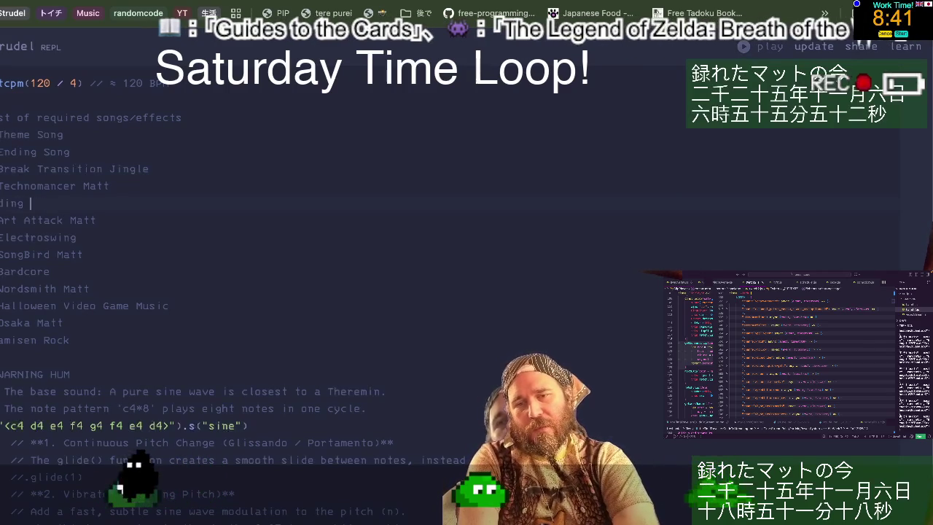
text(Focus Music)
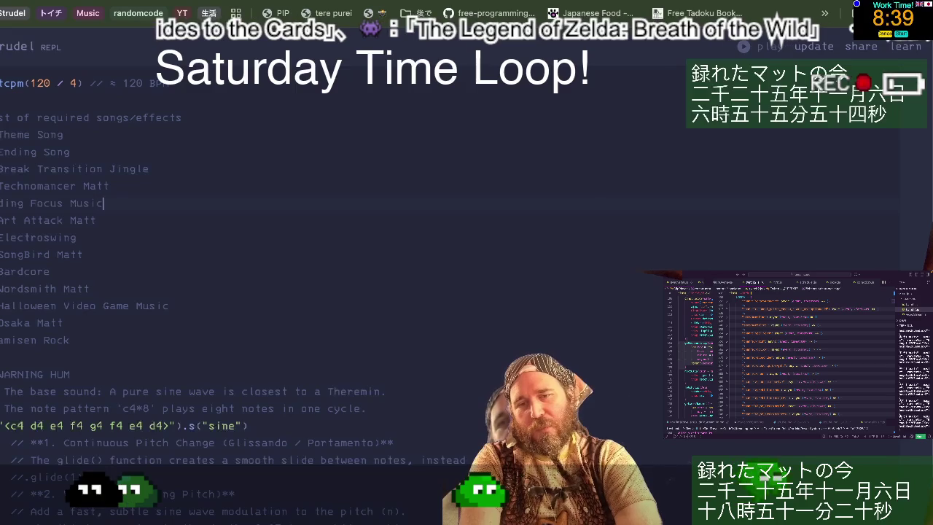
key(Home)
text(Co)
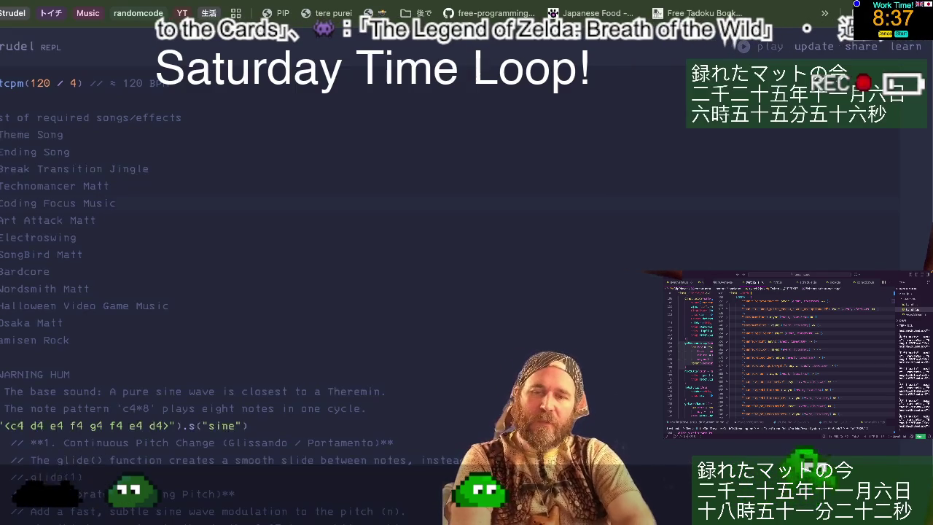
key(End)
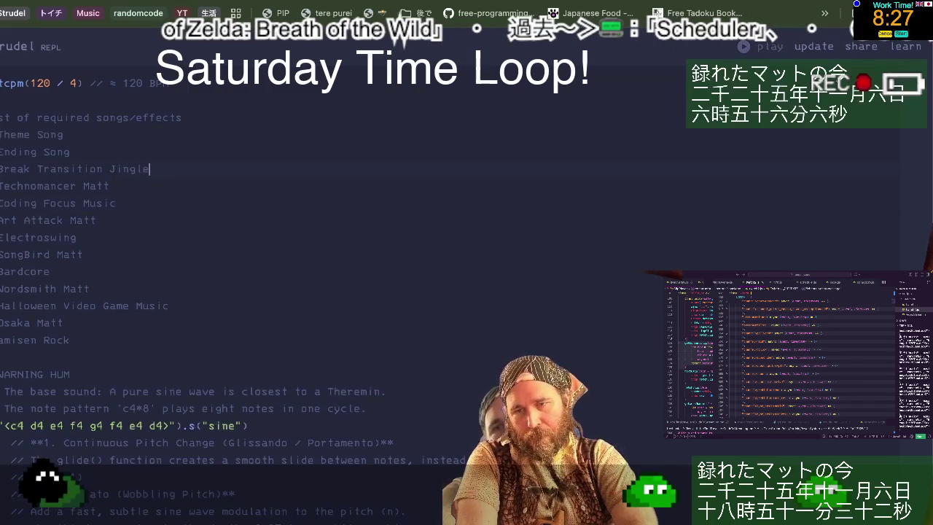
- Add Random Mix and Shamisen Rock entries, then select the Osaka Matt and Shamisen Rock lines
key(Return)
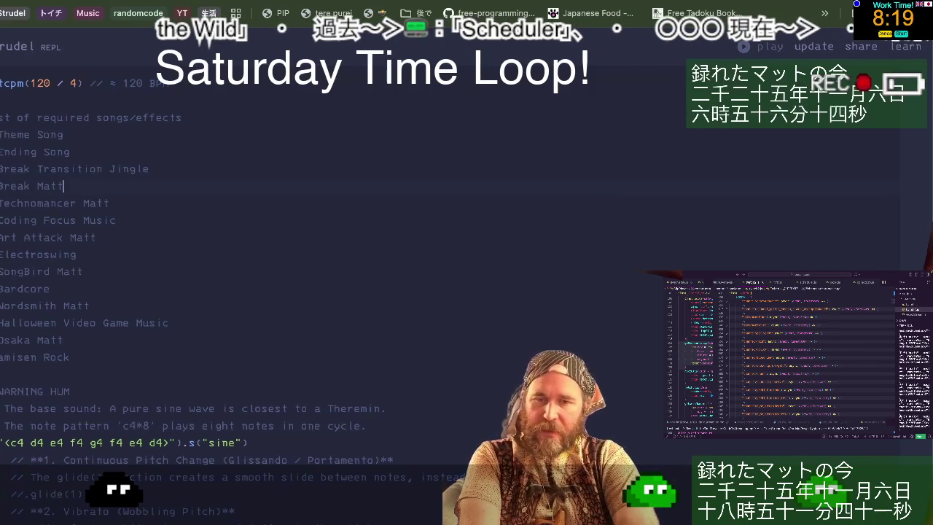
key(Return)
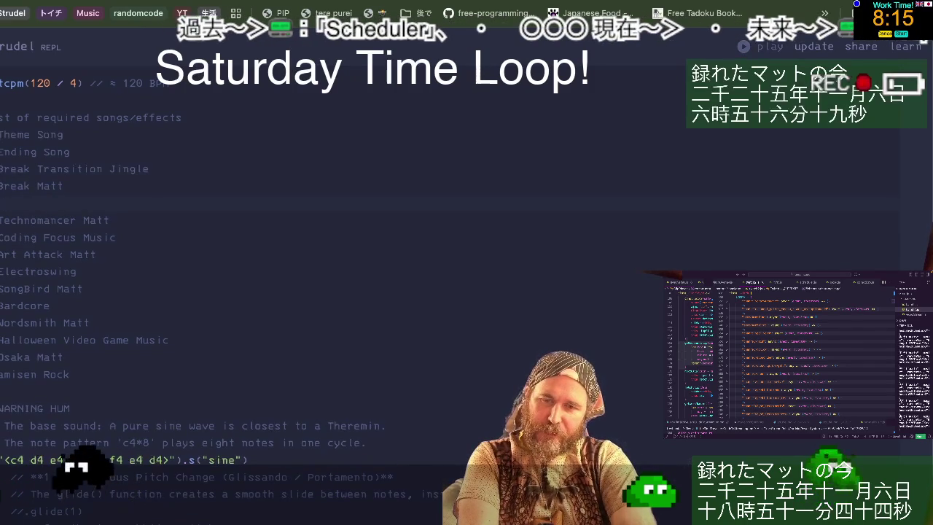
text(Random Mix)
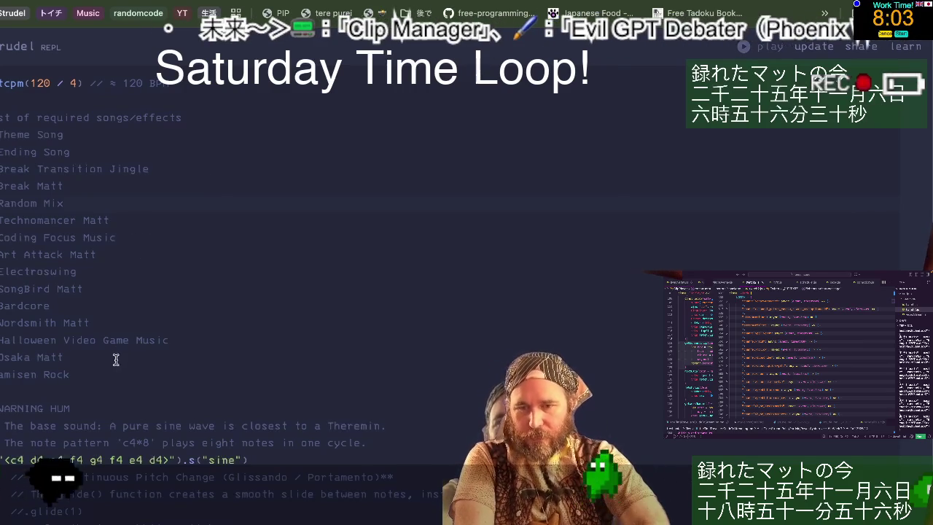
text(Sh)
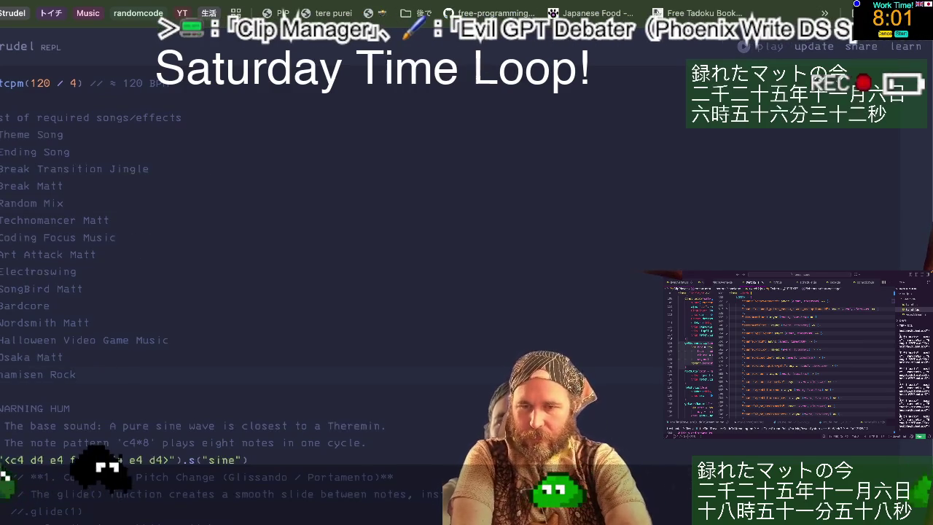
key(Up)
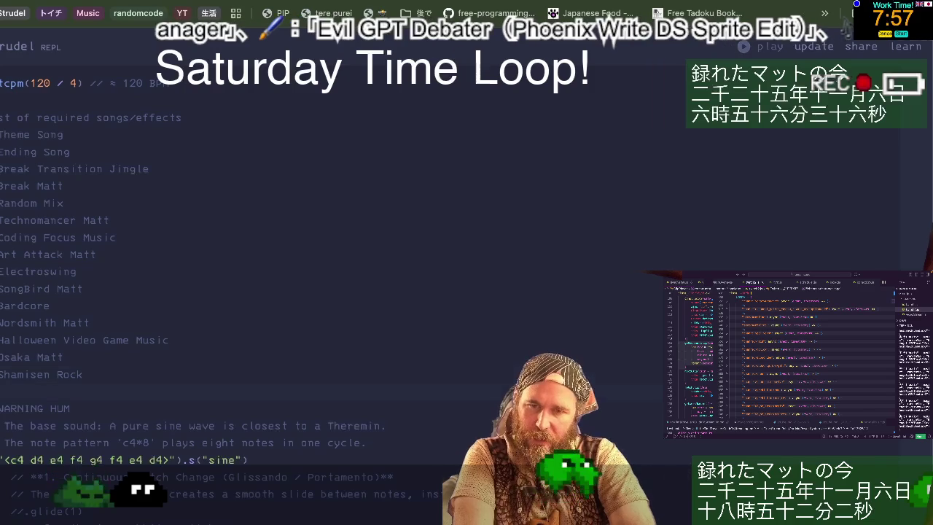
key(shift+Up)
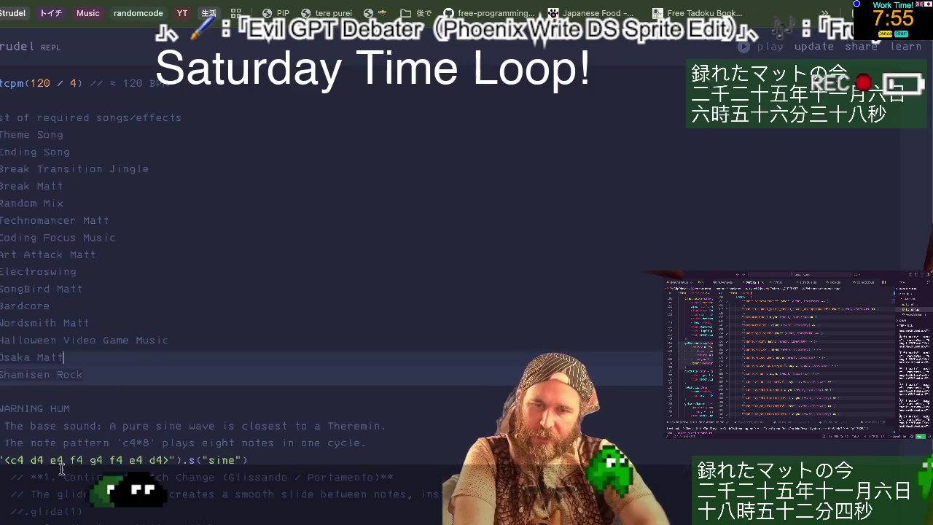
scroll(94, 460, down, 5)
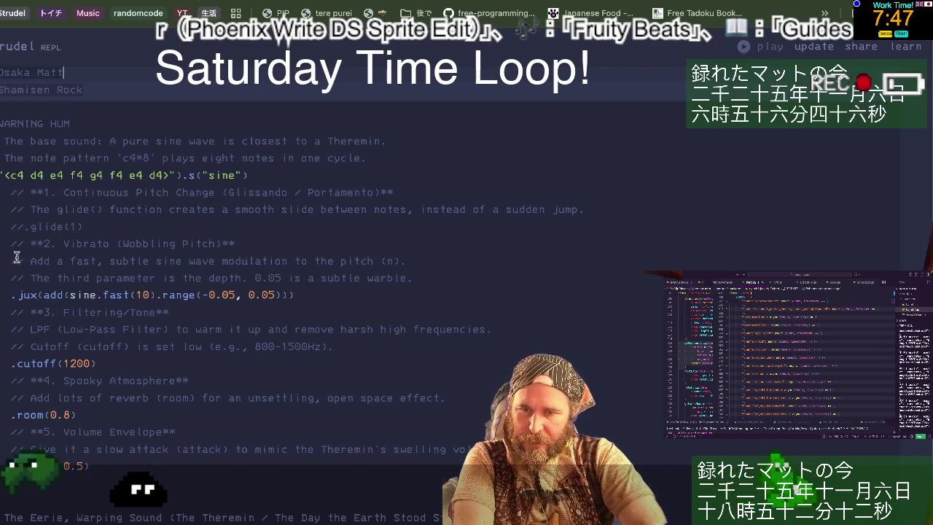
- Uncomment the .glide(1) line of the WARNING HUM pattern
click(11, 226)
key(BackSpace)
key(BackSpace)
key(Delete)
key(Delete)
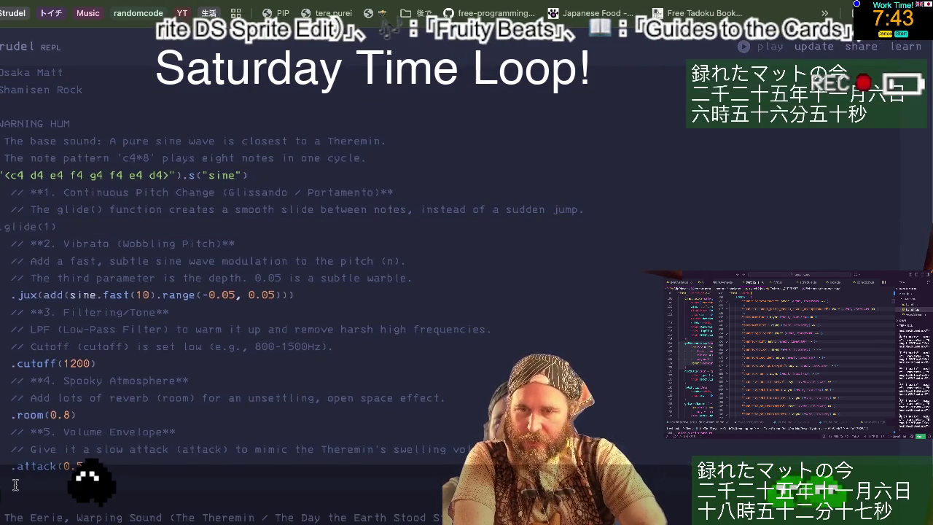
- Replace all editor text with the pasted Theremin and Blade Runner code
scroll(95, 437, up, 5)
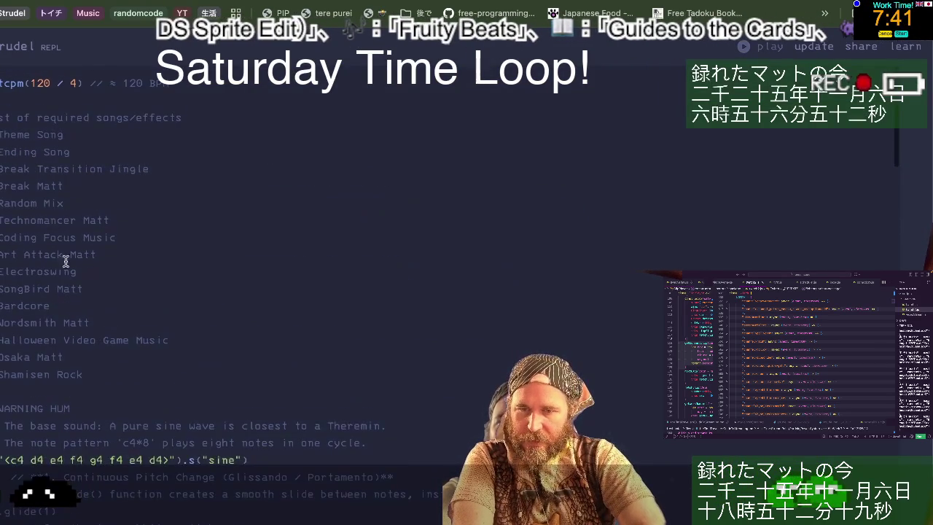
key(ctrl+a)
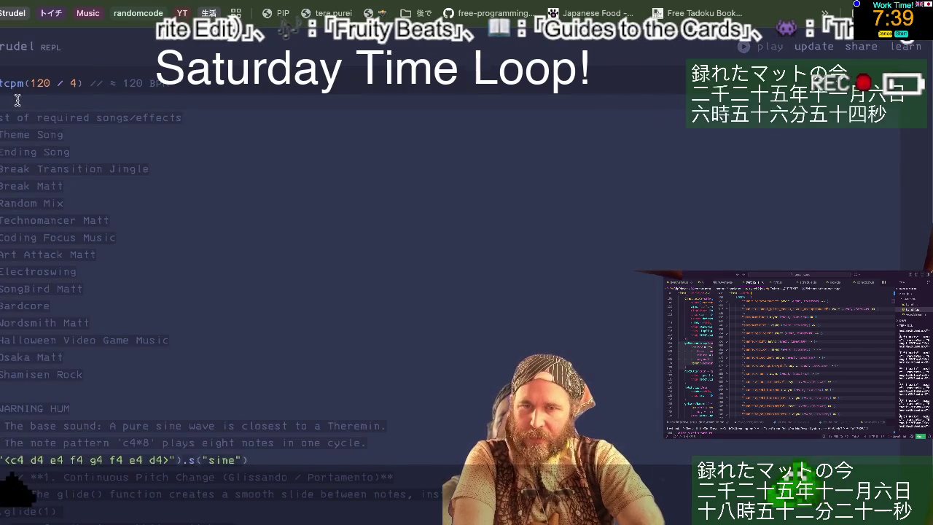
key(ctrl+v)
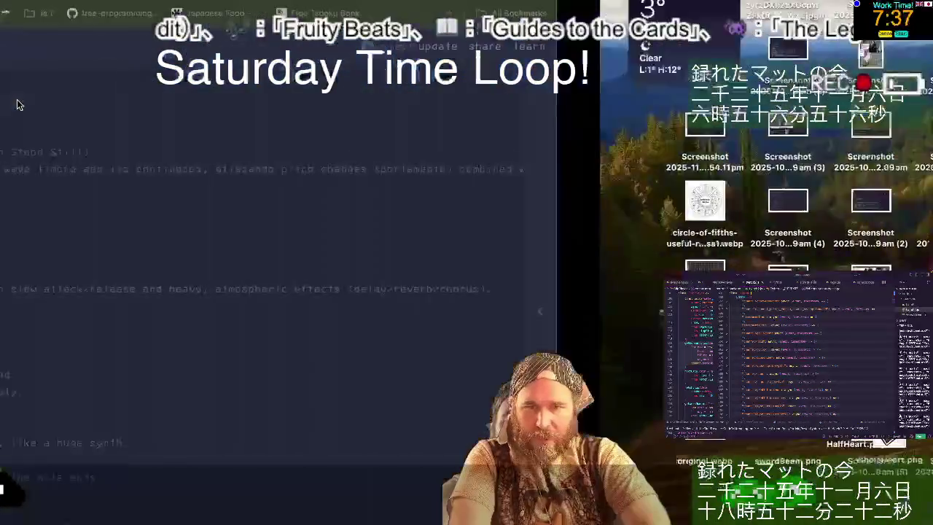
- Bring up strudel.md in VS Code and expand the Timeship RYFTT Intro fold
key(super+Tab)
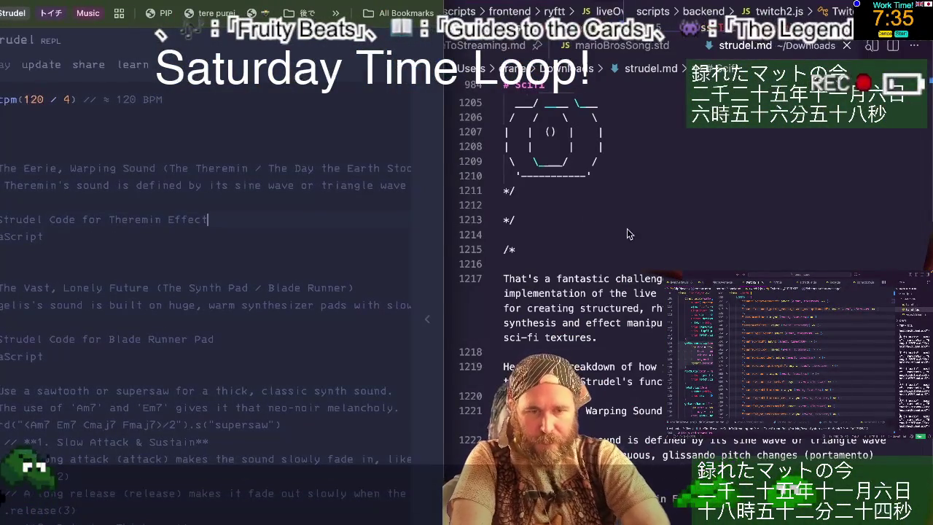
click(652, 252)
scroll(653, 252, up, 15)
scroll(652, 252, up, 15)
scroll(653, 252, up, 15)
scroll(652, 253, up, 10)
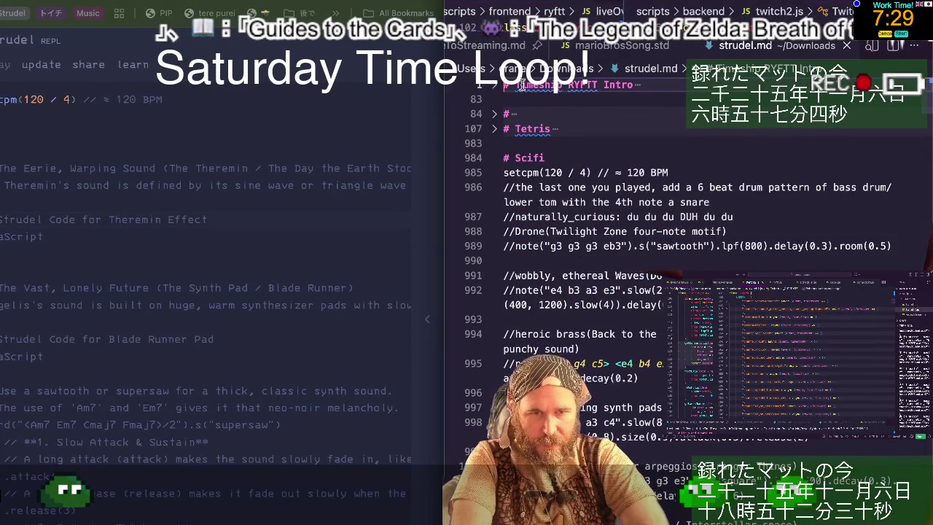
click(523, 84)
- Scroll from the WARNING HUM line down to the timeScenes code with boot, calmLoop, paradox, heroicJump
scroll(523, 88, down, 5)
scroll(588, 204, up, 3)
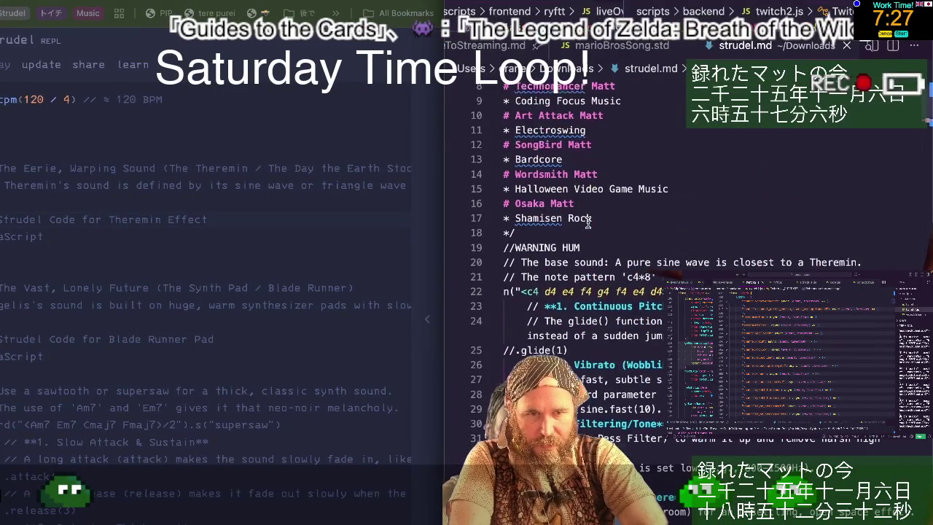
shift+click(565, 246)
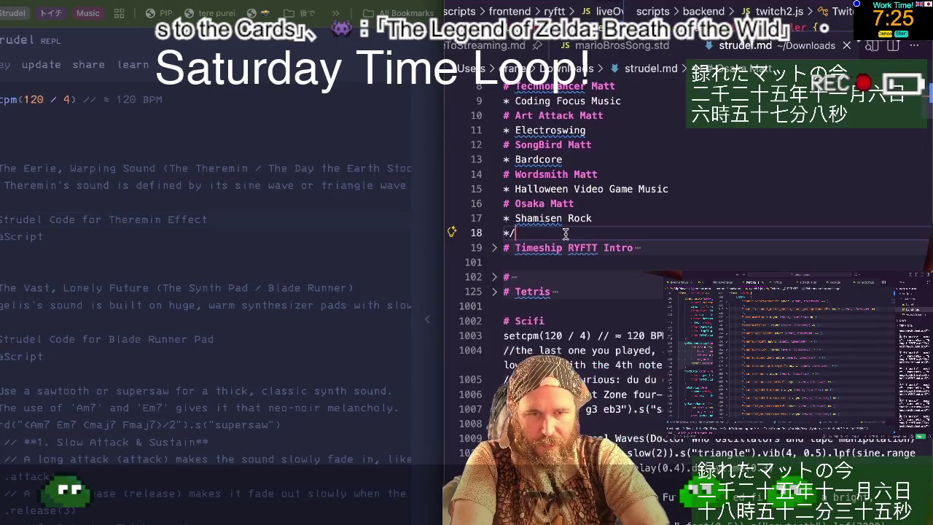
scroll(565, 233, down, 3)
scroll(565, 233, down, 15)
scroll(565, 235, down, 15)
scroll(565, 234, down, 10)
scroll(565, 235, down, 10)
scroll(565, 235, down, 10)
scroll(564, 234, down, 8)
scroll(565, 233, down, 5)
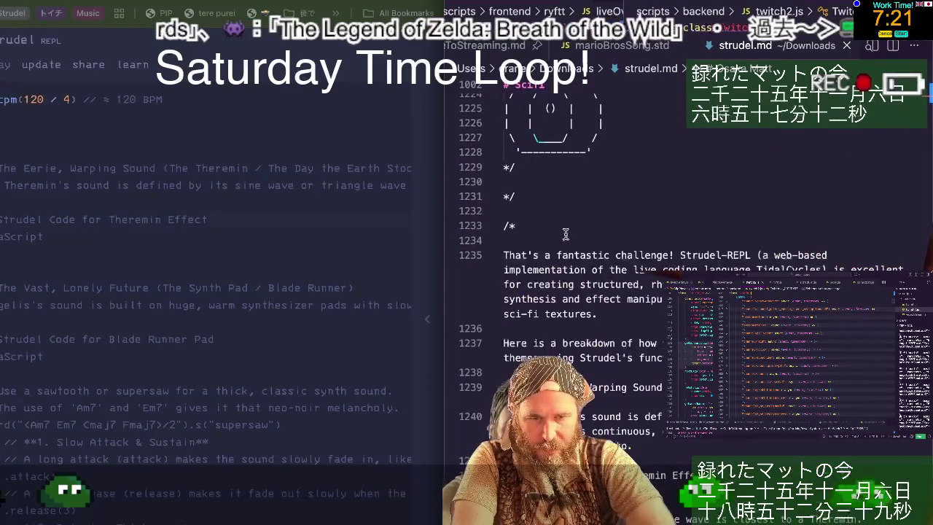
scroll(565, 233, down, 4)
scroll(565, 233, down, 1)
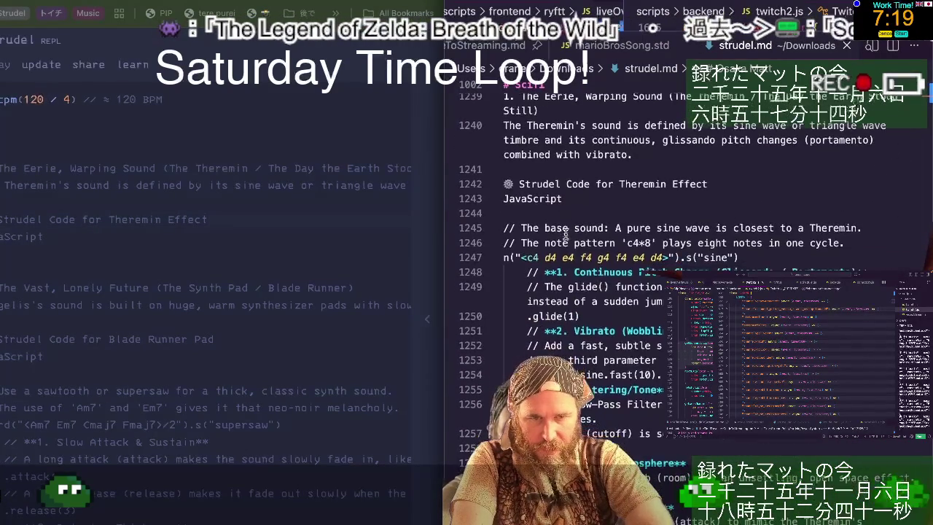
scroll(565, 233, up, 5)
scroll(565, 233, up, 8)
scroll(565, 233, up, 12)
scroll(564, 233, up, 8)
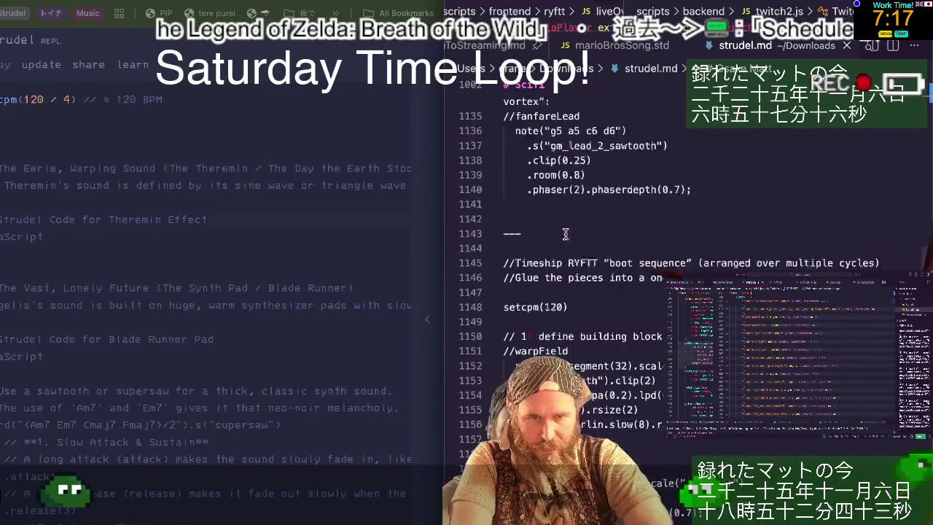
scroll(565, 234, up, 7)
scroll(564, 233, up, 5)
scroll(565, 233, up, 8)
scroll(565, 233, up, 8)
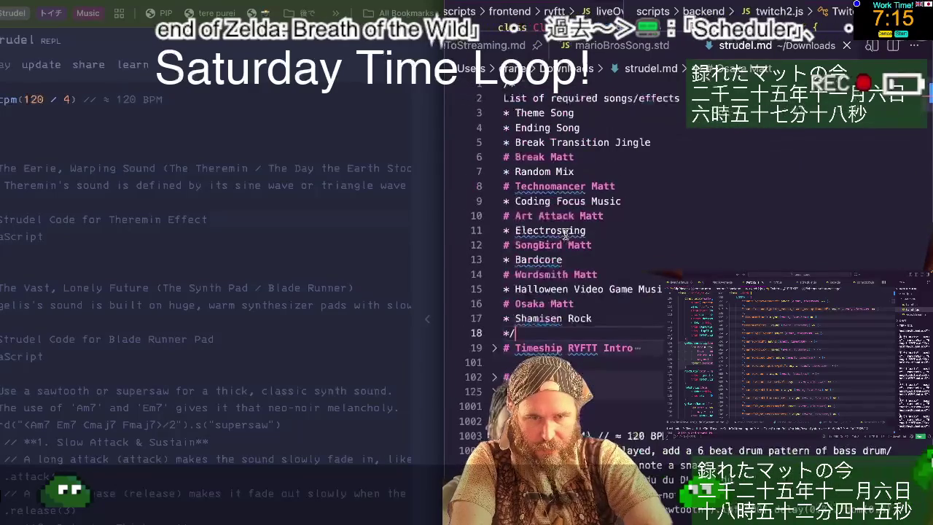
scroll(566, 233, down, 3)
scroll(566, 233, down, 5)
scroll(567, 233, down, 4)
scroll(566, 233, down, 1)
scroll(566, 233, down, 2)
scroll(565, 233, down, 5)
scroll(566, 233, down, 6)
scroll(566, 234, up, 3)
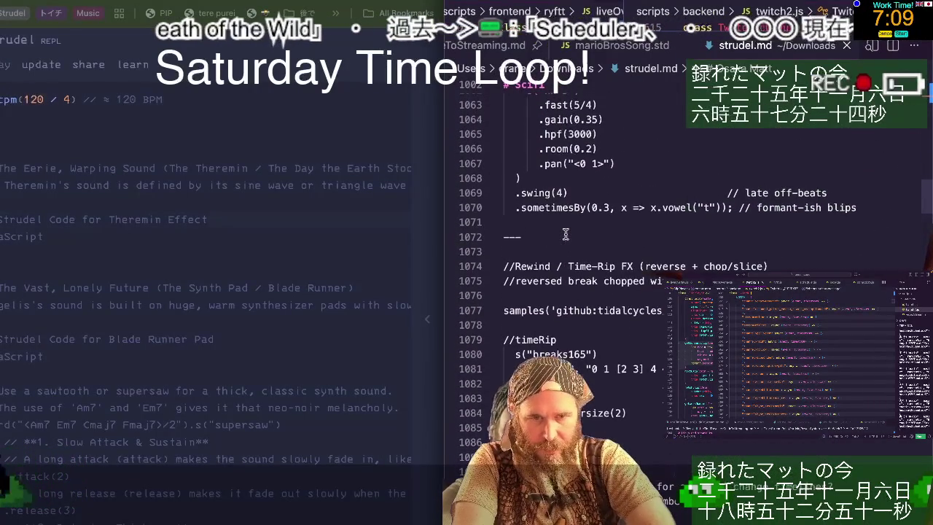
scroll(566, 233, down, 1)
scroll(565, 233, down, 5)
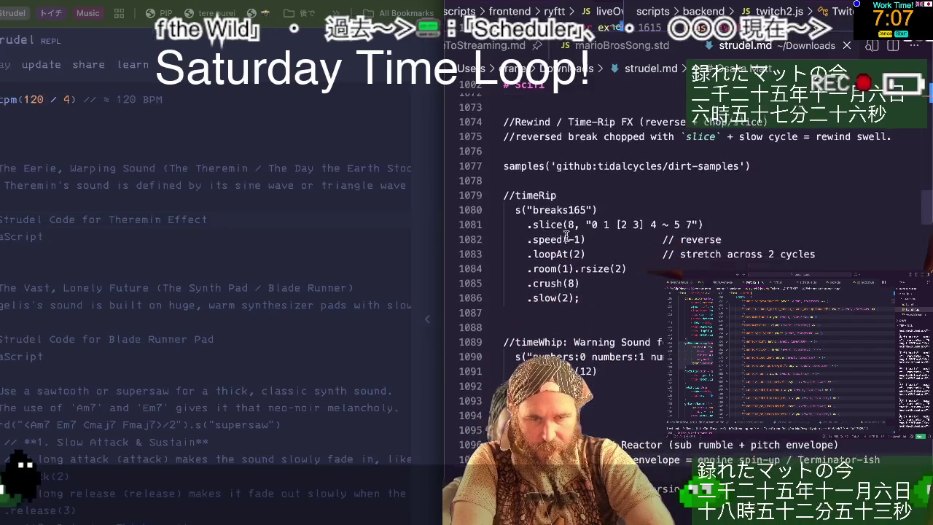
scroll(566, 233, up, 1)
scroll(566, 233, down, 1)
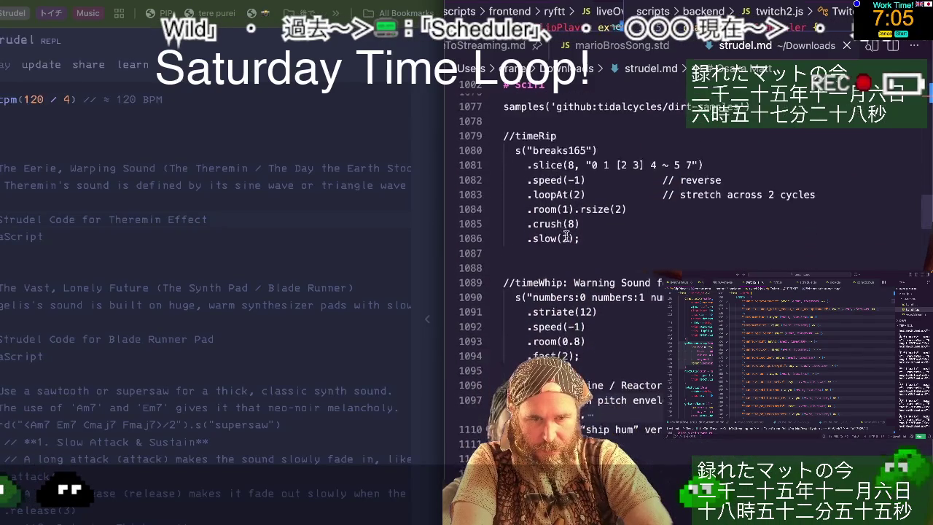
scroll(565, 233, down, 3)
scroll(566, 233, down, 1)
scroll(566, 235, down, 1)
scroll(565, 235, down, 3)
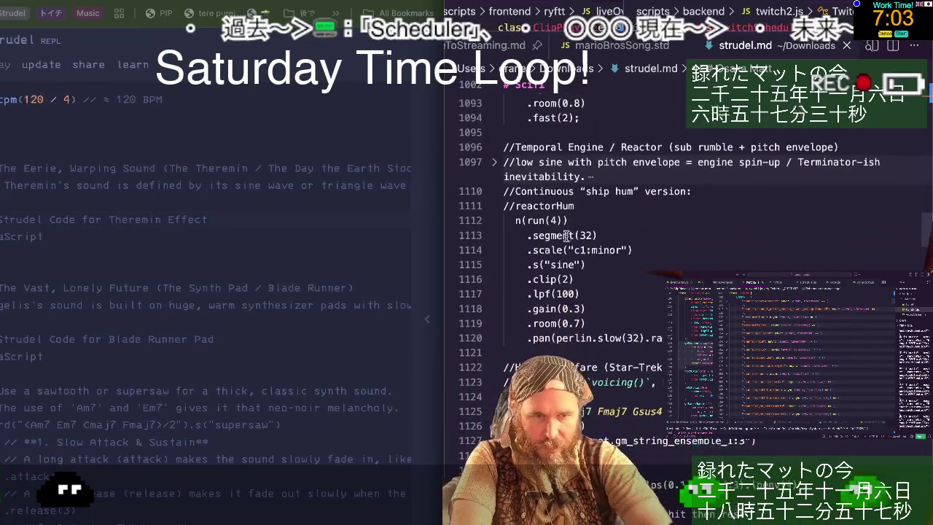
scroll(567, 244, down, 4)
scroll(567, 244, down, 1)
scroll(567, 244, down, 2)
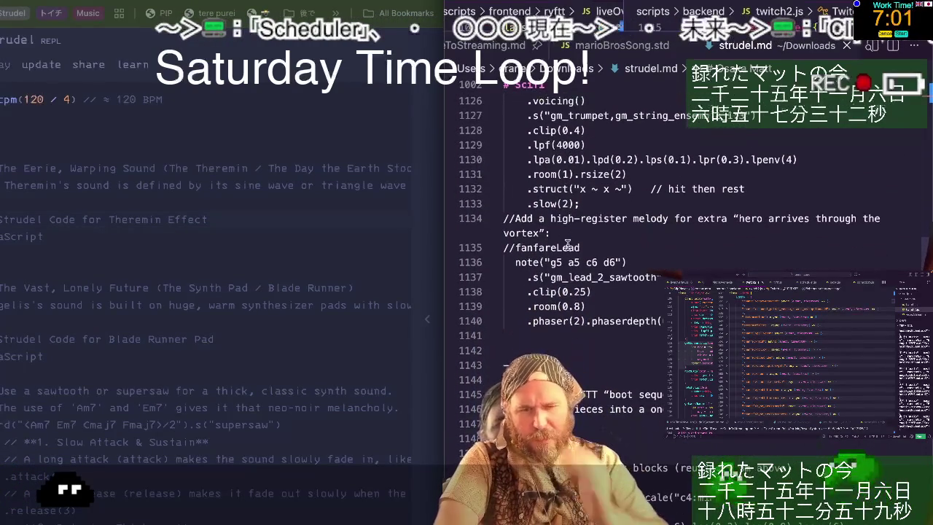
scroll(567, 245, down, 1)
scroll(567, 245, down, 1)
scroll(568, 252, down, 2)
scroll(570, 262, down, 4)
scroll(570, 262, down, 2)
scroll(570, 262, down, 5)
scroll(570, 262, down, 4)
scroll(570, 261, down, 2)
scroll(570, 263, down, 1)
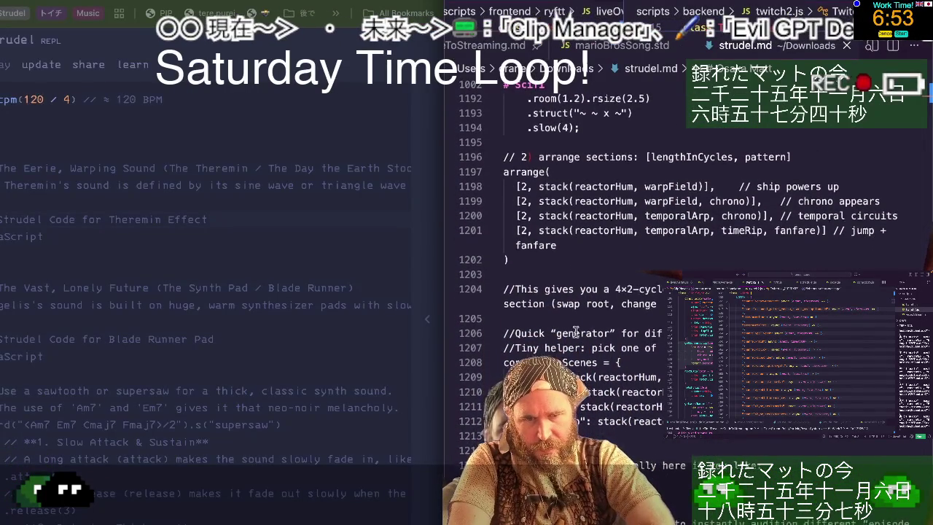
scroll(577, 324, down, 1)
scroll(575, 330, down, 1)
scroll(576, 332, down, 3)
scroll(576, 332, up, 1)
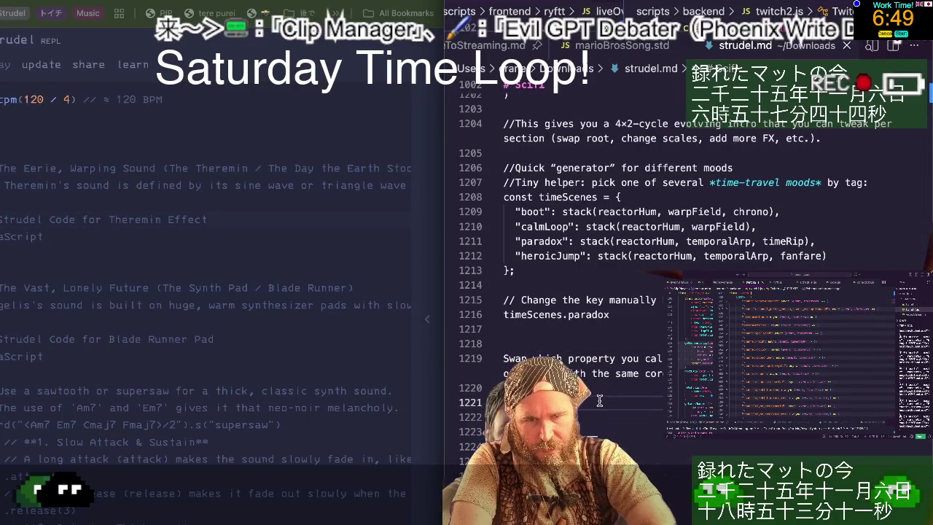
scroll(599, 394, down, 3)
scroll(599, 393, down, 1)
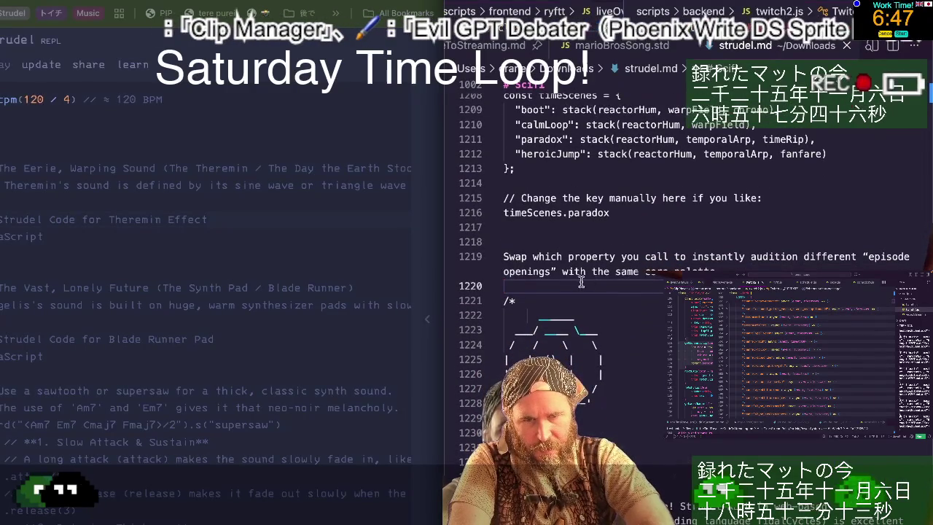
- Move the cursor down through strudel.md past line 1230 into the ASCII-art block
key(Down)
key(Down)
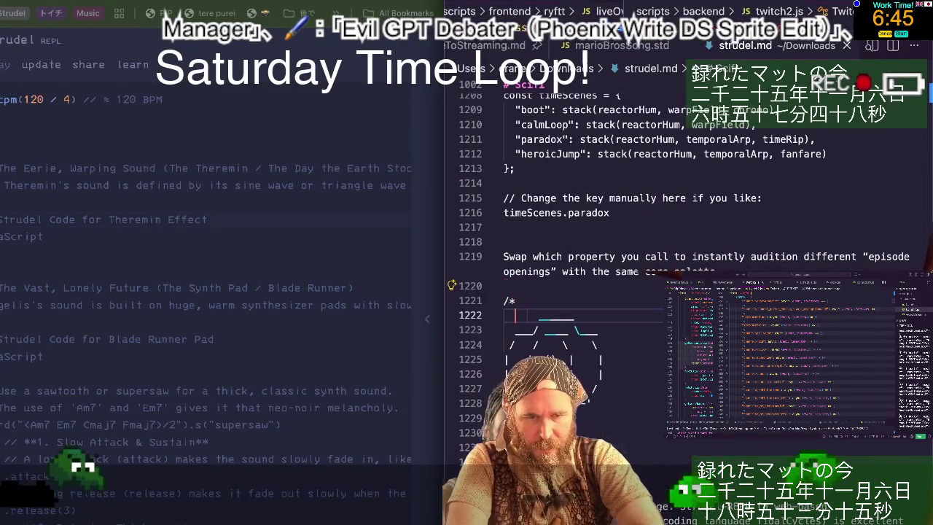
key(Down)
key(Down)
key(Down)
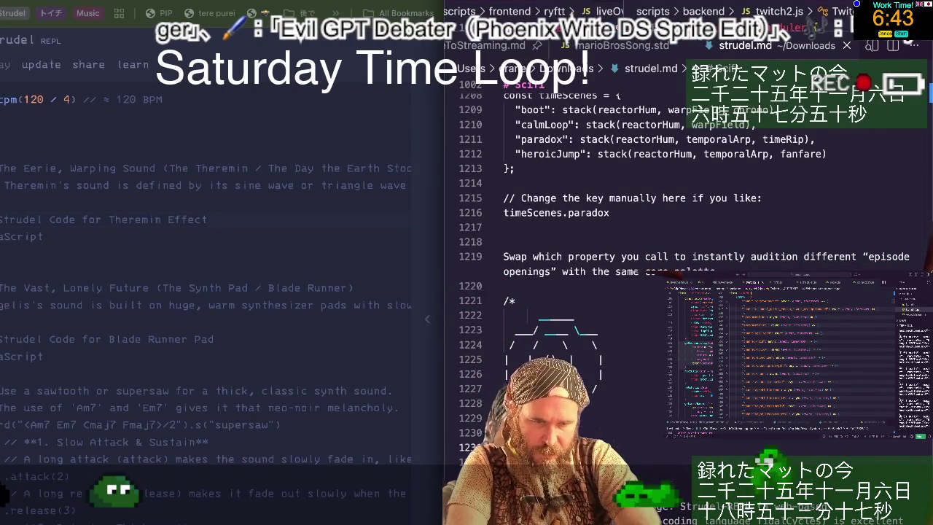
key(Down)
key(Down)
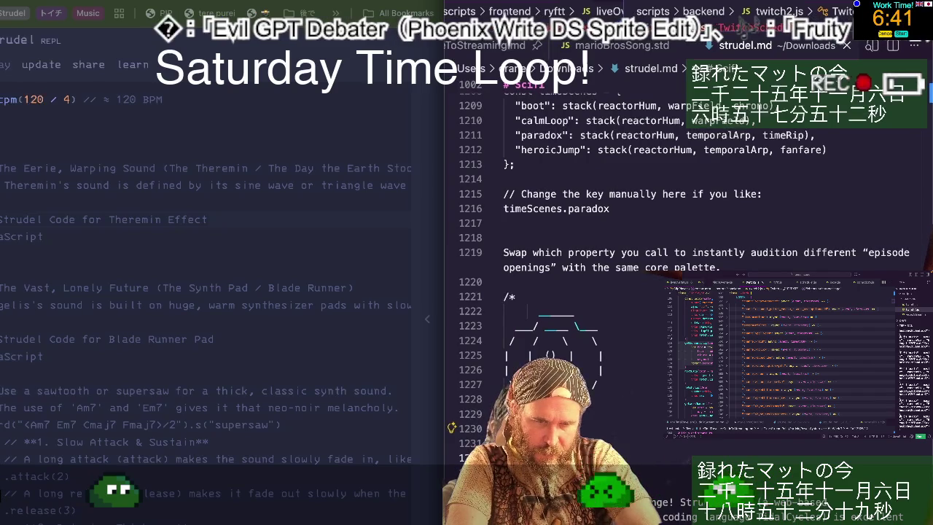
key(Page_Down)
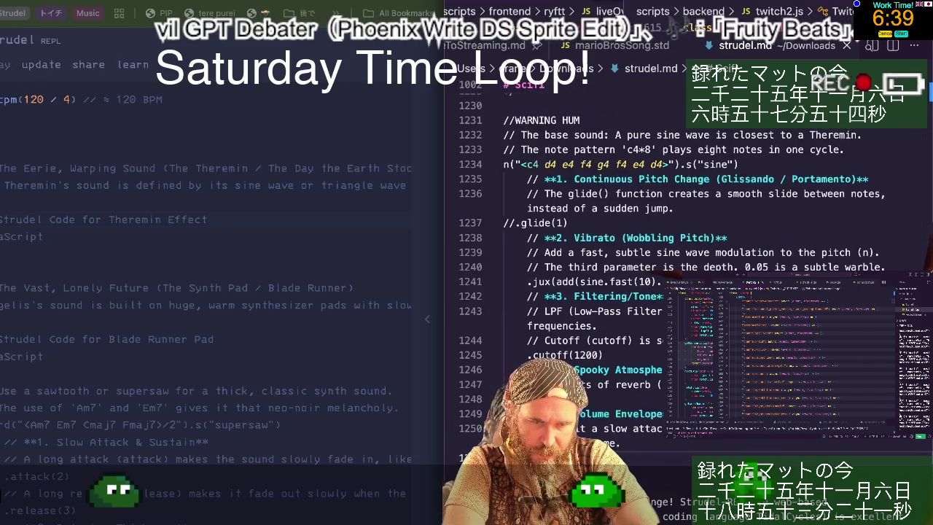
key(Down)
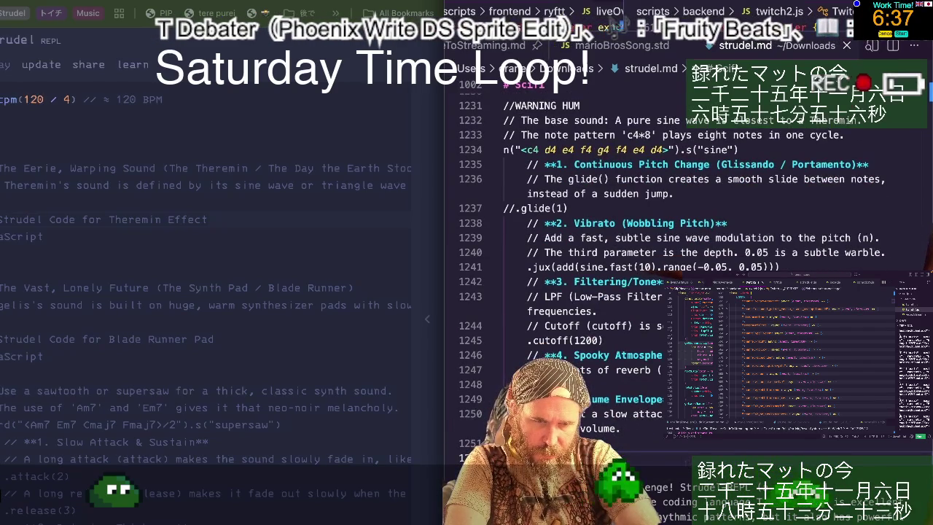
key(Down)
scroll(562, 290, up, 6)
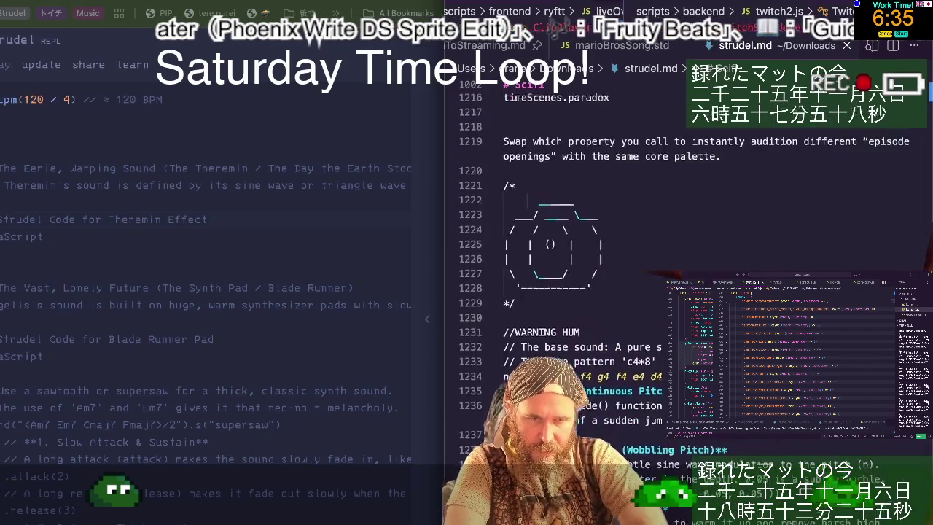
scroll(563, 290, up, 2)
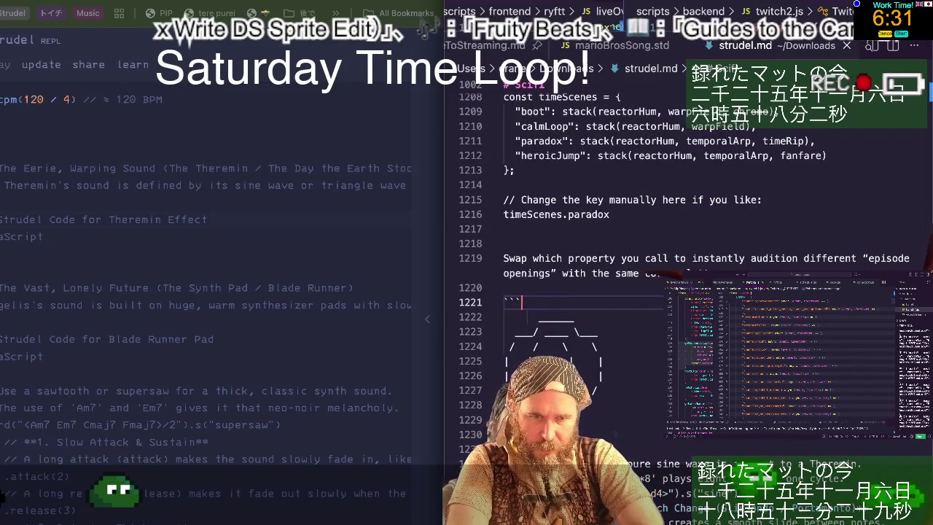
key(Down)
key(Down)
key(Down)
key(Down)
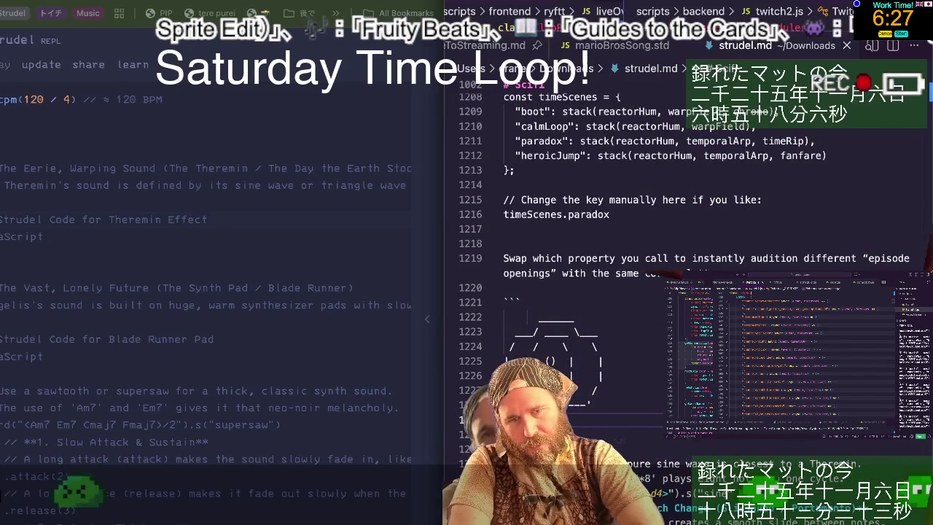
- Scroll strudel.md up past the sci-fi patterns to the # Scifi heading near line 1002
scroll(656, 291, down, 3)
scroll(656, 292, down, 3)
scroll(656, 291, down, 2)
scroll(656, 292, down, 2)
scroll(656, 291, up, 6)
scroll(656, 291, up, 6)
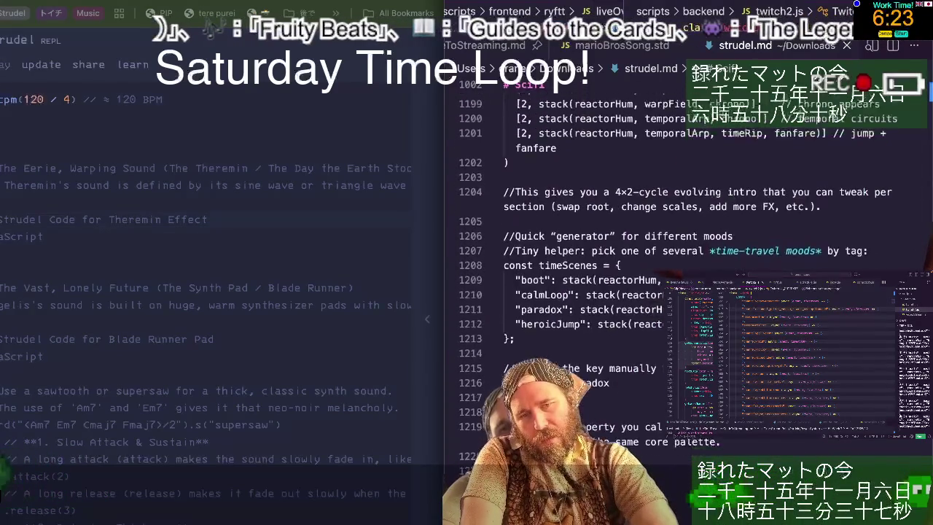
scroll(656, 291, up, 6)
scroll(656, 291, up, 6)
scroll(656, 291, up, 1)
scroll(656, 292, up, 5)
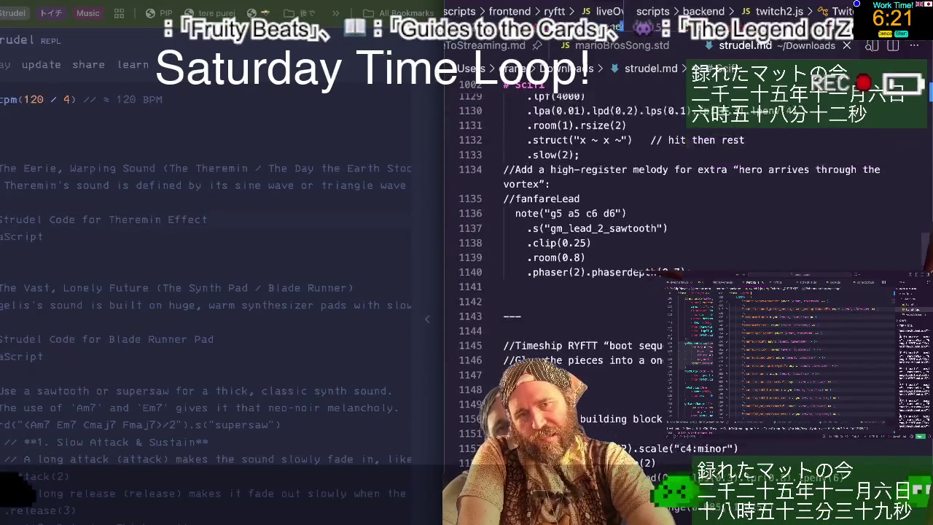
scroll(656, 292, up, 5)
scroll(656, 291, up, 5)
scroll(656, 291, up, 5)
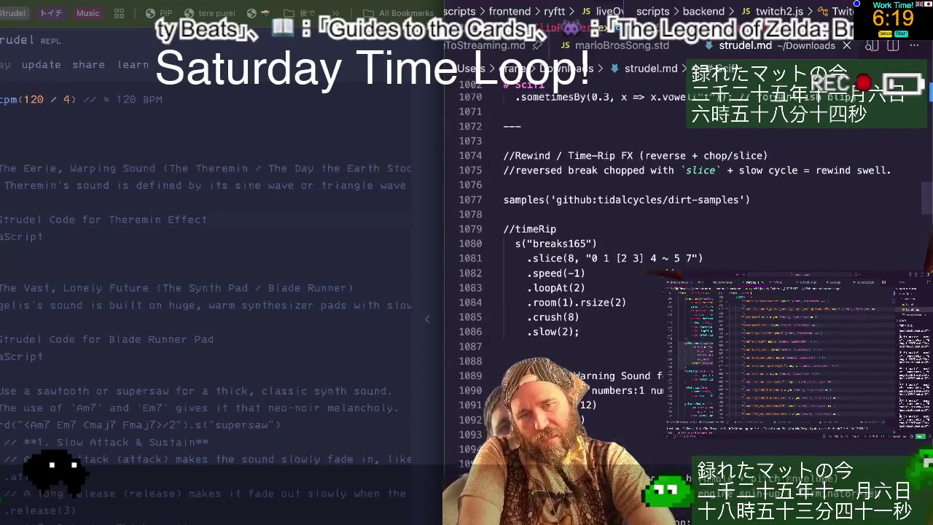
scroll(656, 292, up, 2)
scroll(656, 291, up, 4)
scroll(656, 292, up, 1)
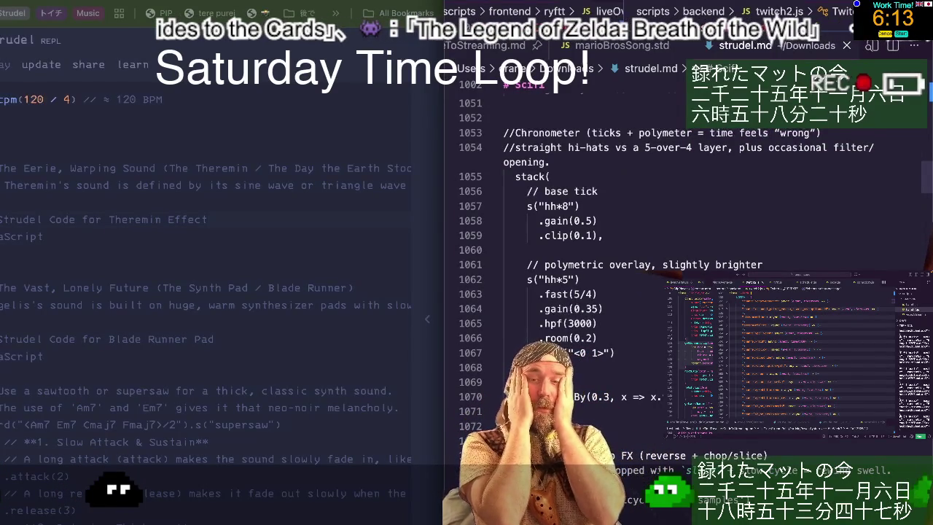
scroll(656, 291, up, 1)
scroll(656, 292, up, 3)
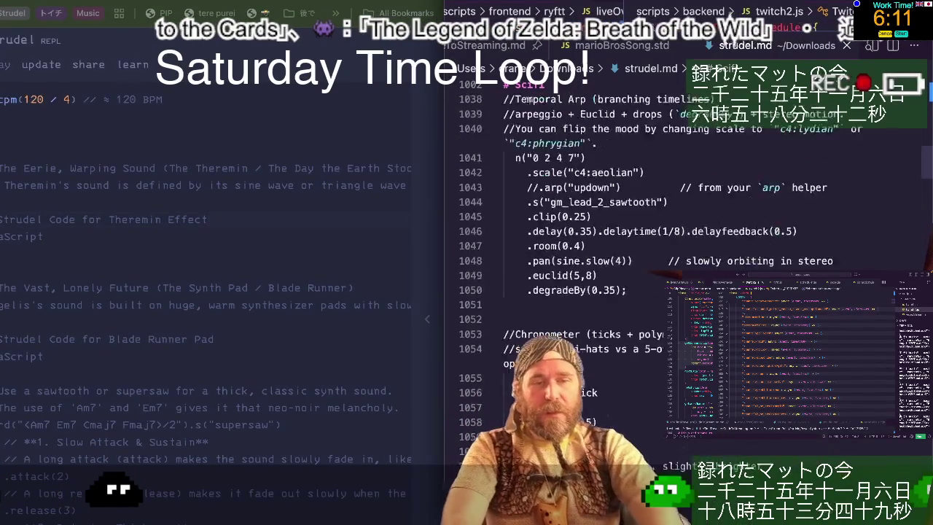
scroll(656, 292, up, 3)
scroll(656, 292, up, 3)
scroll(656, 292, up, 4)
scroll(656, 291, up, 2)
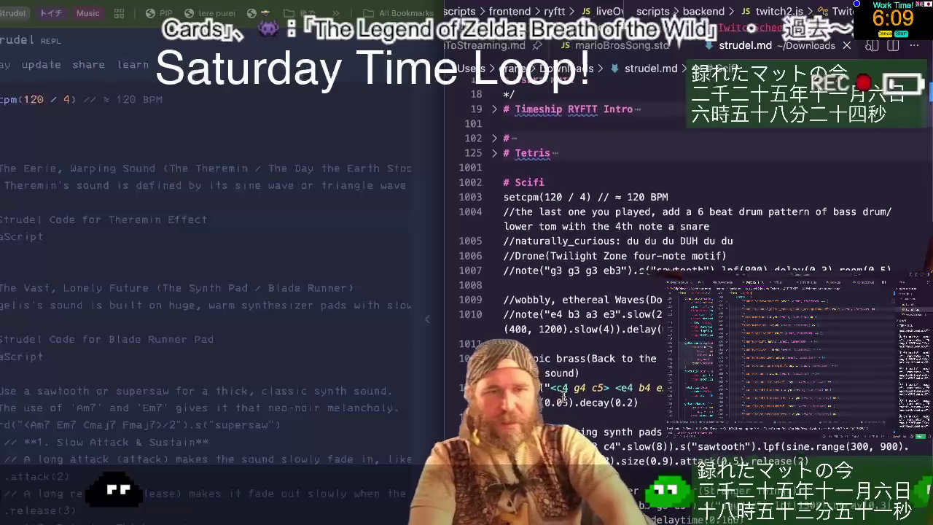
scroll(656, 292, up, 1)
- Wrap the setcpm(120 / 4) line in ``` code fences
click(696, 230)
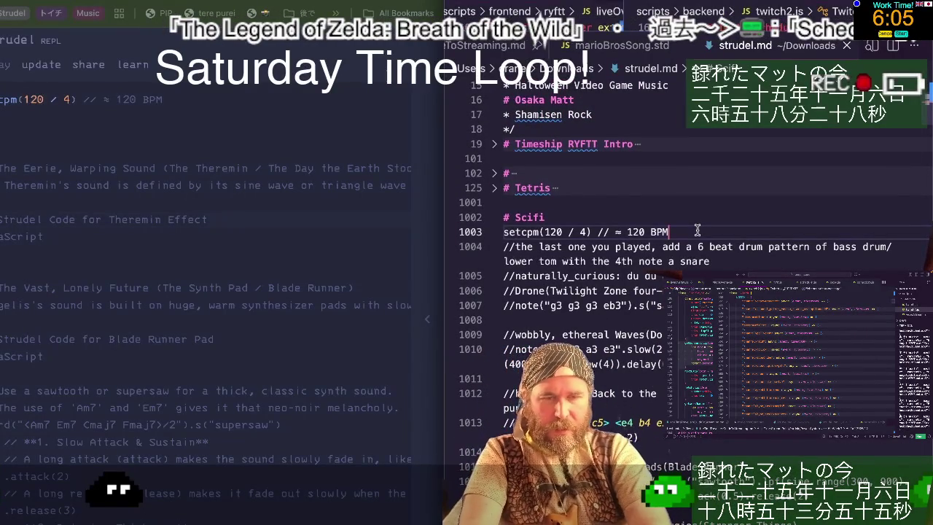
key(Up)
key(Down)
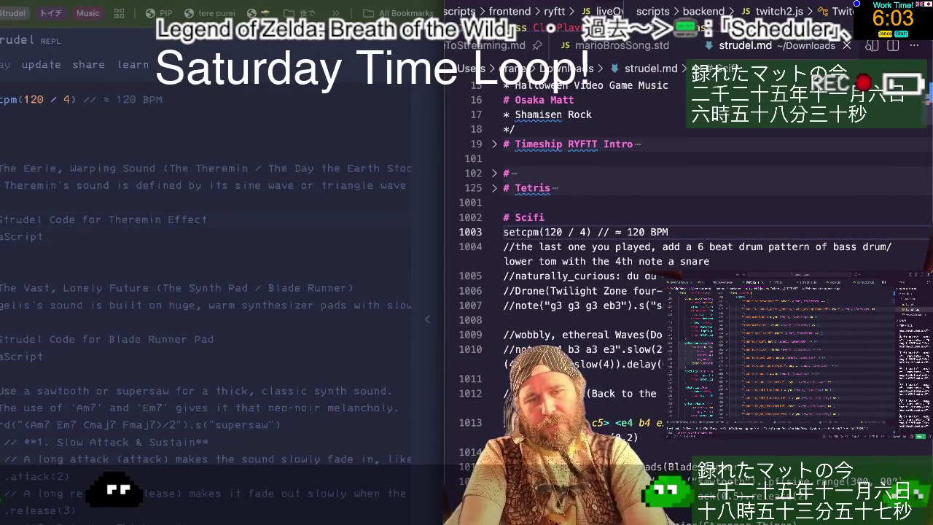
key(Up)
key(Return)
text(```)
key(Down)
key(End)
key(Return)
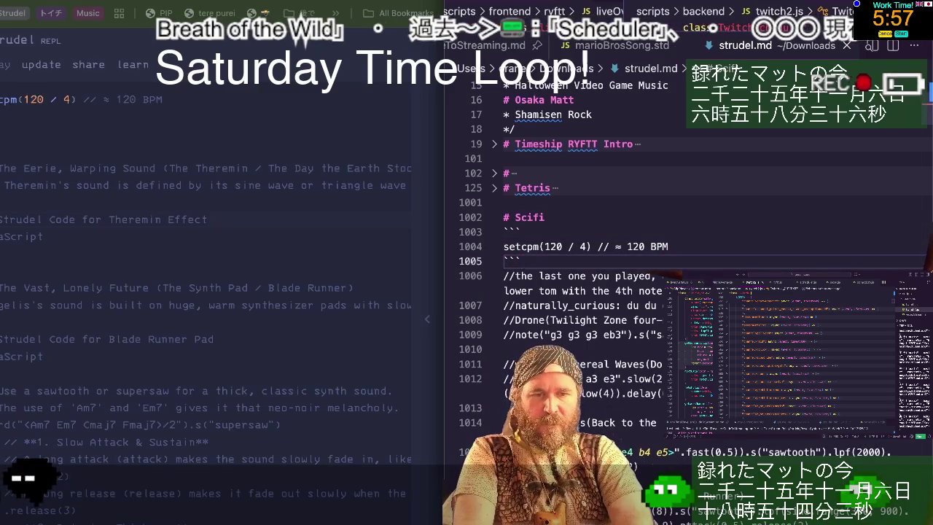
- Add a 'Set BPM' heading above the fence and '## Synths and Drones' below it
key(Up)
key(Up)
key(Return)
key(Up)
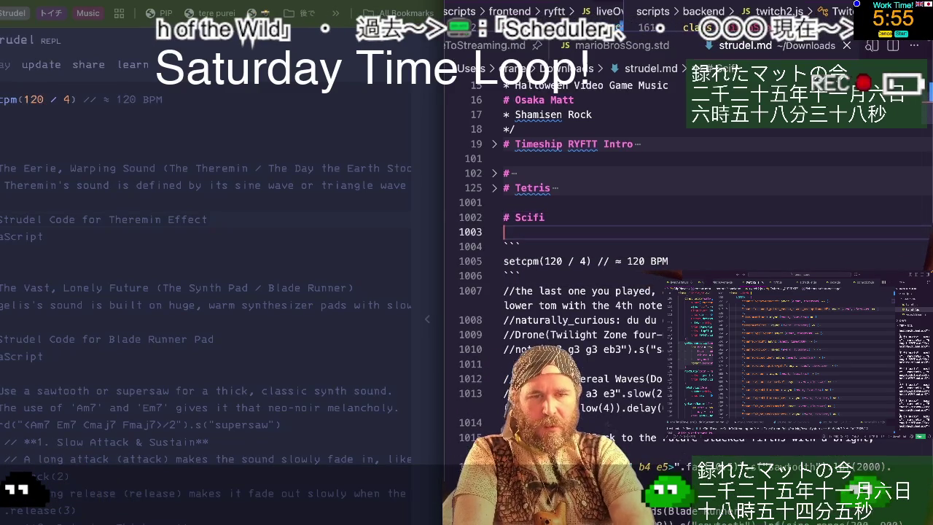
text(Set)
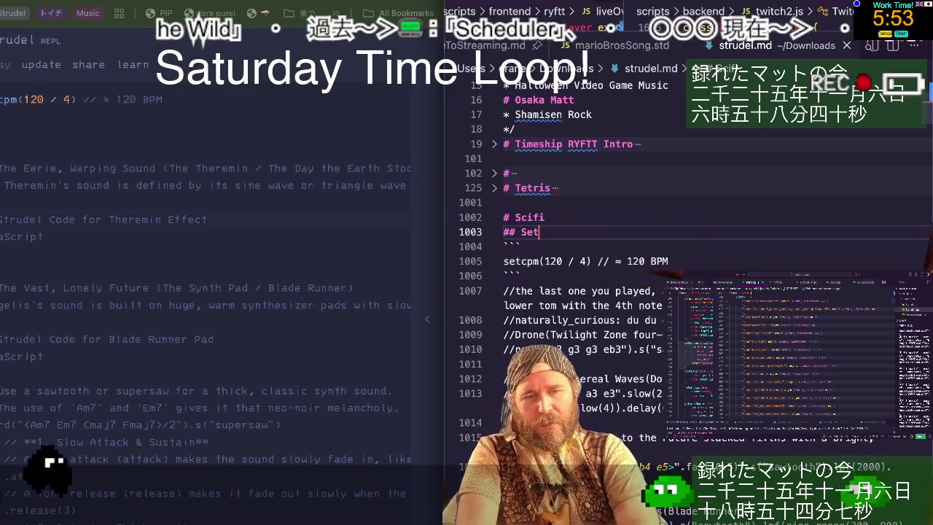
text( B)
text(T)
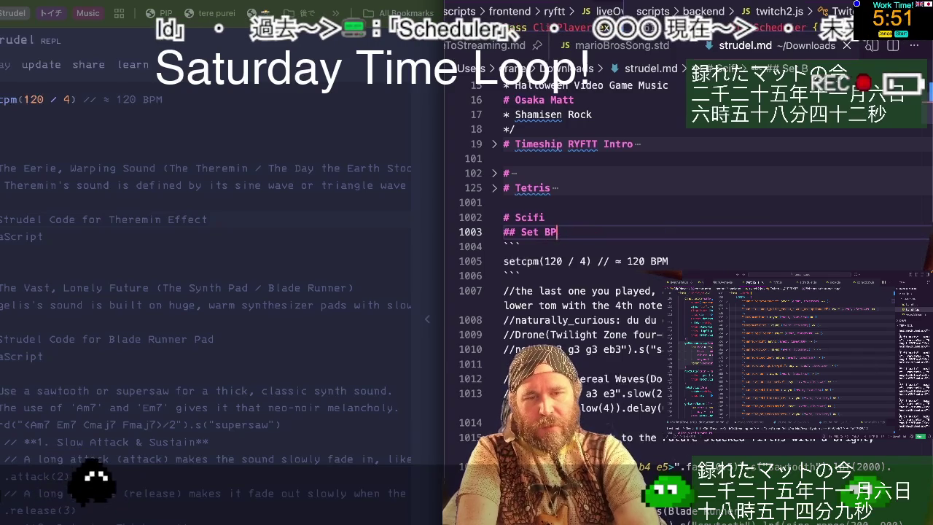
key(Down)
key(Down)
key(Down)
key(Return)
text(## Synths and Drones)
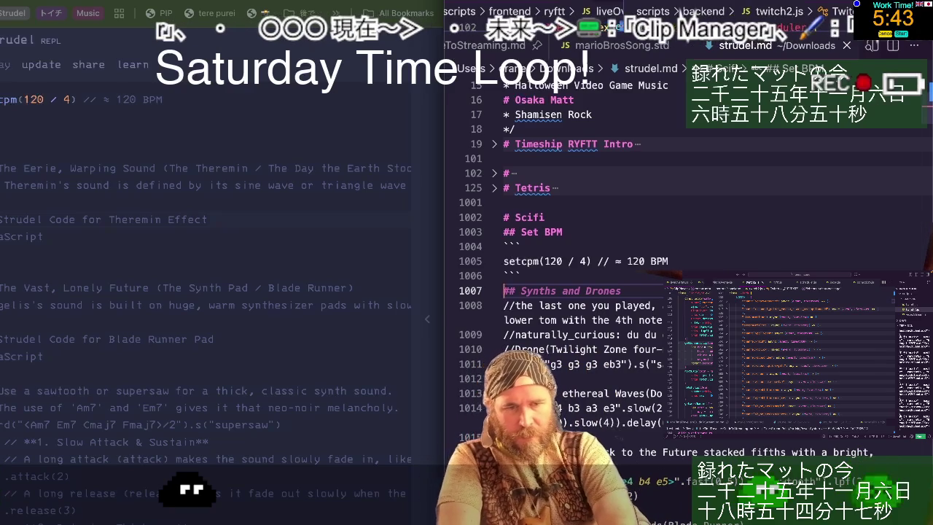
click(621, 305)
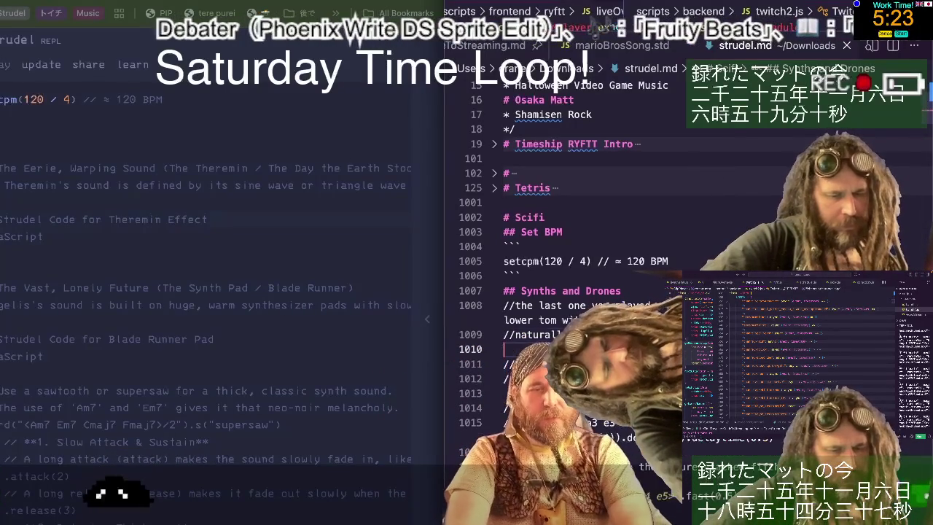
- Add a '### Todo' heading below the Synths and Drones heading
key(Return)
text(```)
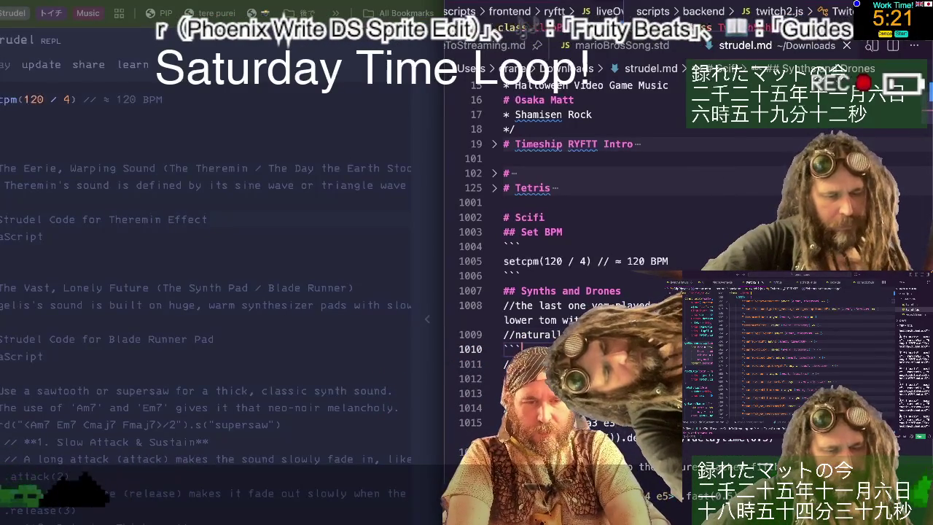
key(BackSpace)
key(Up)
key(Up)
key(Up)
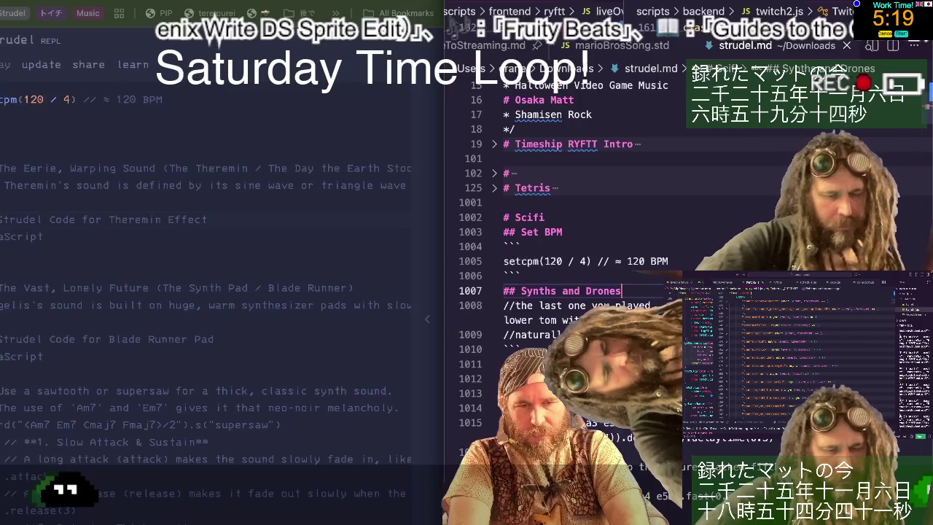
key(Return)
text(### Todo)
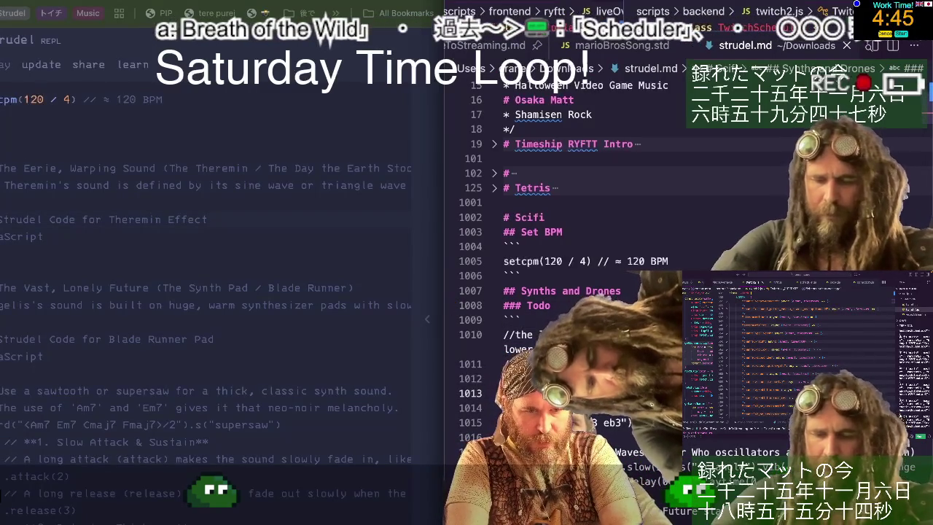
- Turn the wobbly ethereal Waves comment into a level-three heading
key(Down)
key(Down)
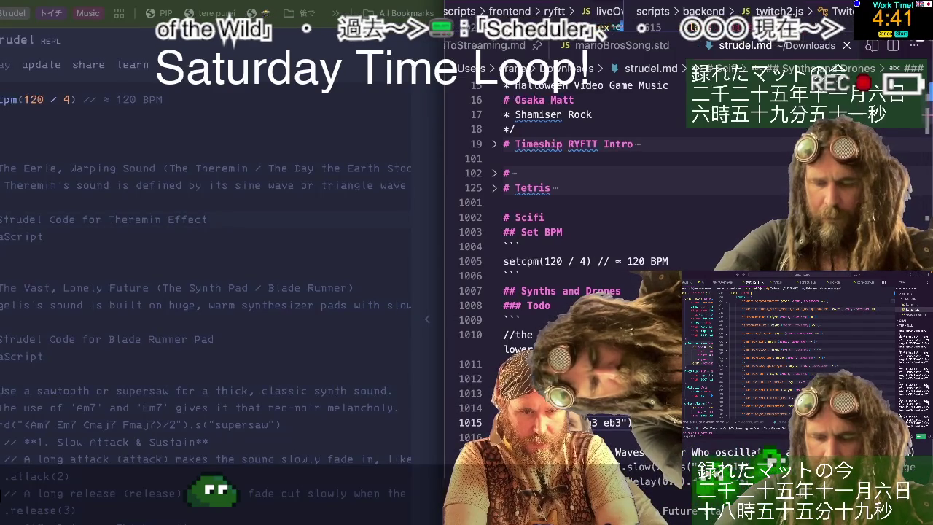
key(Up)
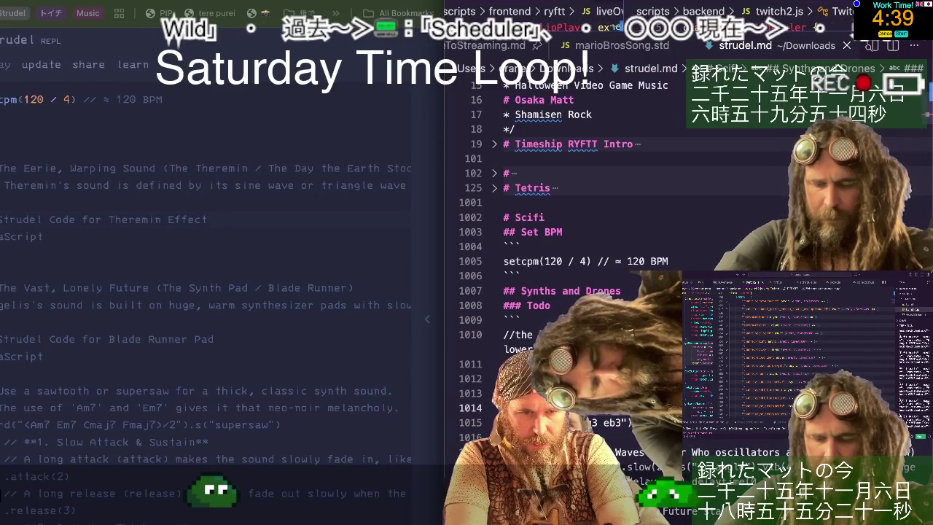
key(Up)
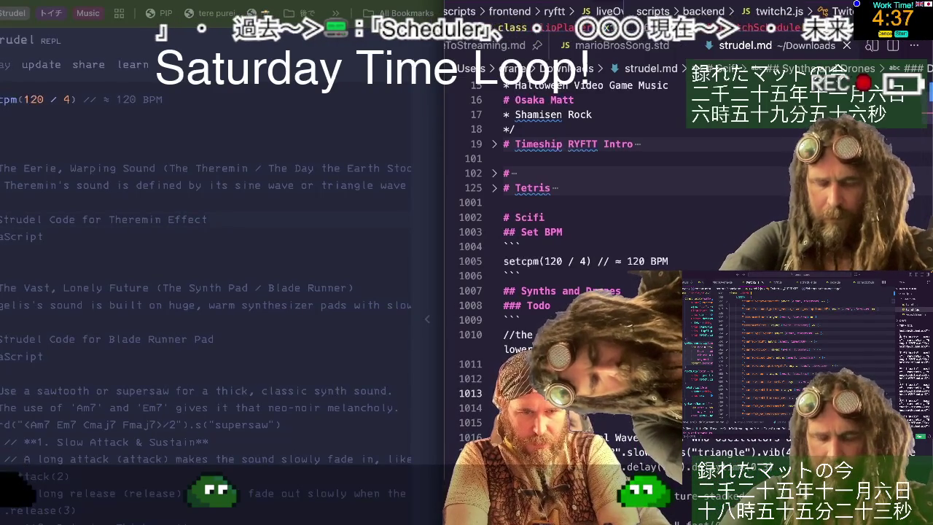
key(Down)
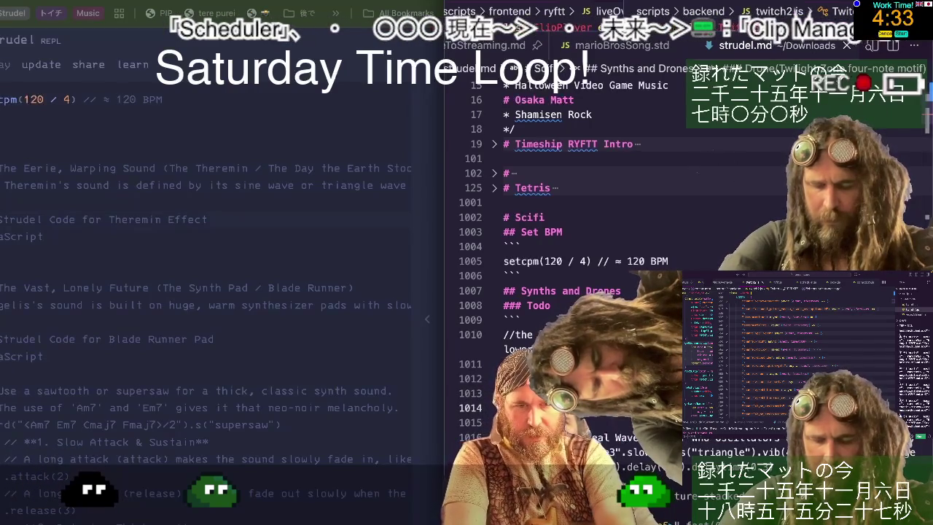
key(Up)
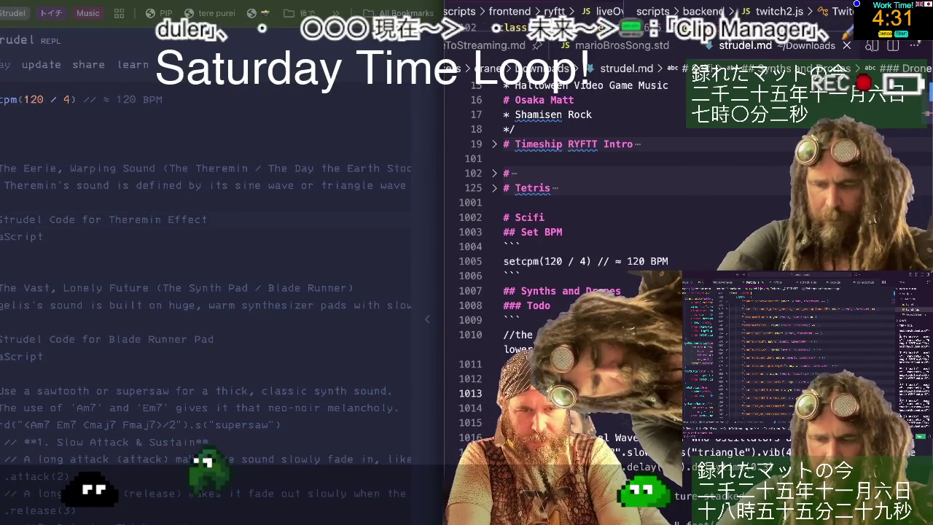
key(Down)
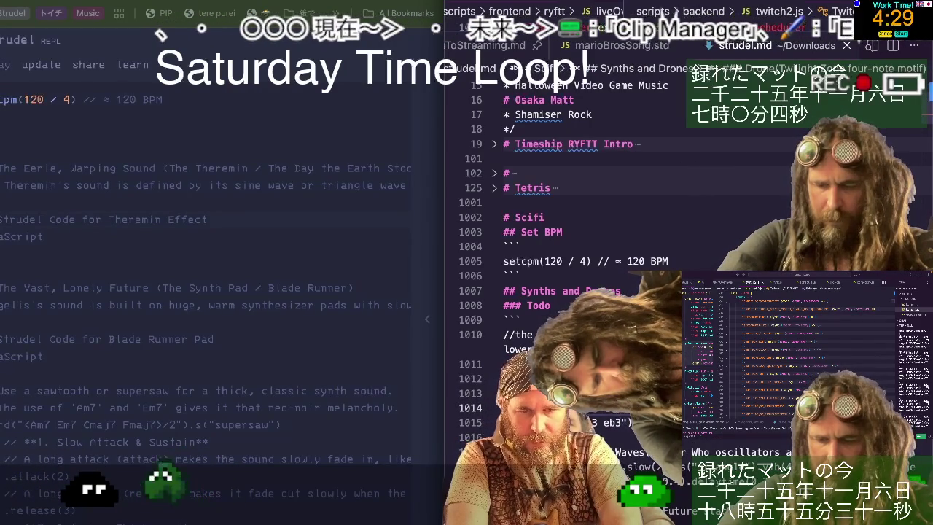
key(Down)
key(Down)
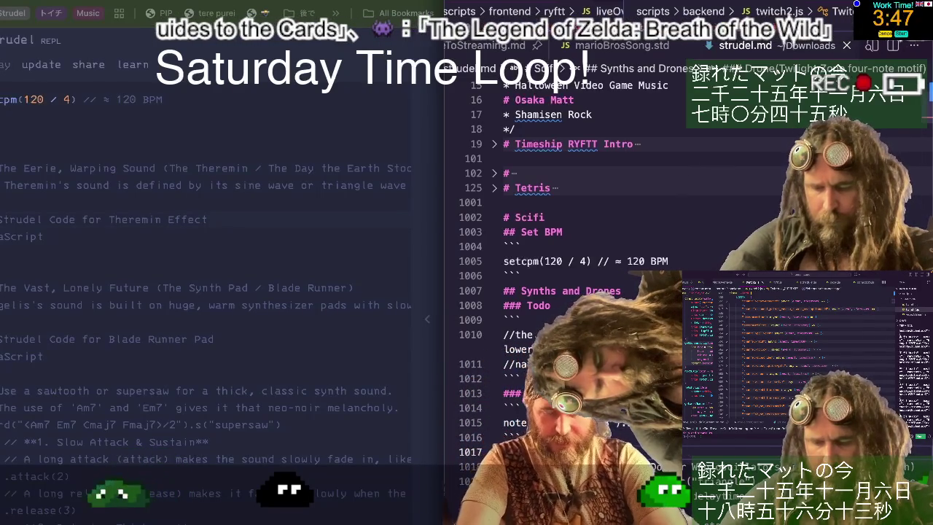
scroll(620, 291, down, 1)
scroll(620, 291, down, 2)
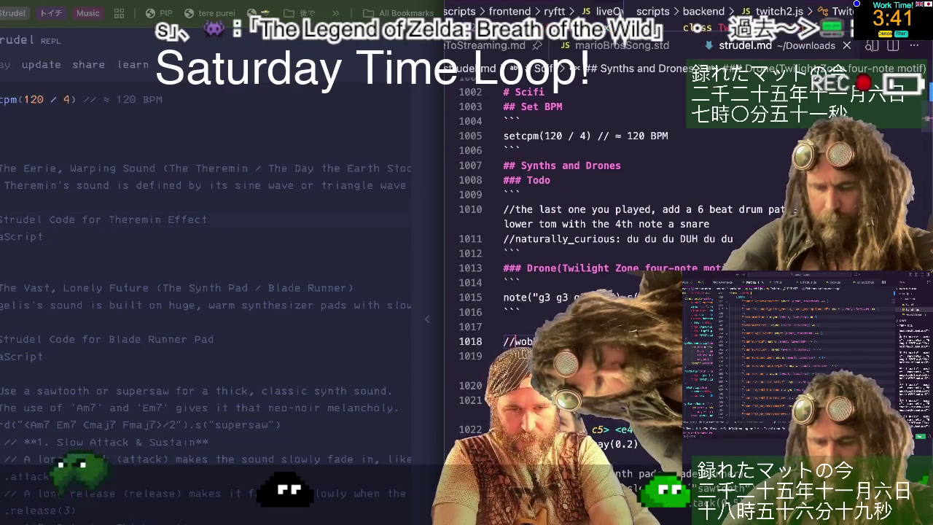
key(ctrl+v)
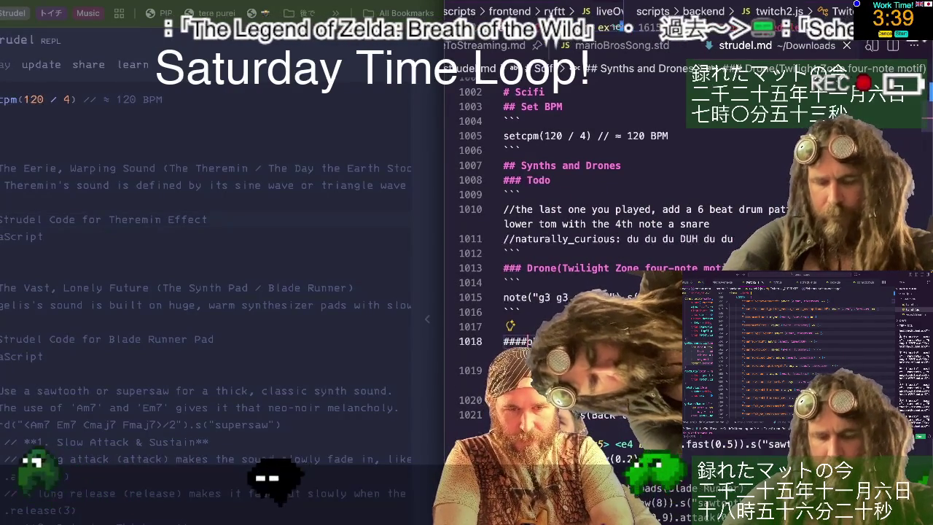
key(BackSpace)
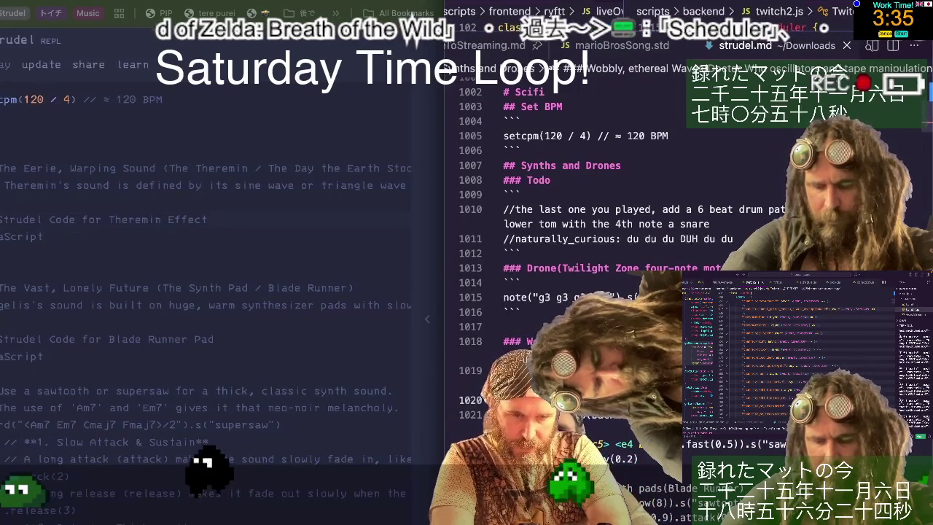
- Insert a blank line after line 1018
key(Up)
key(Up)
key(Up)
key(Return)
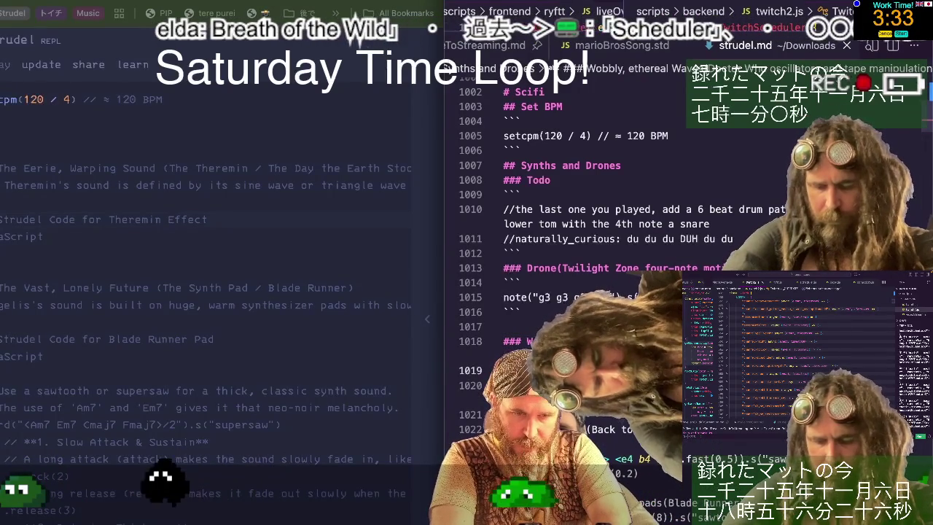
key(Down)
key(Down)
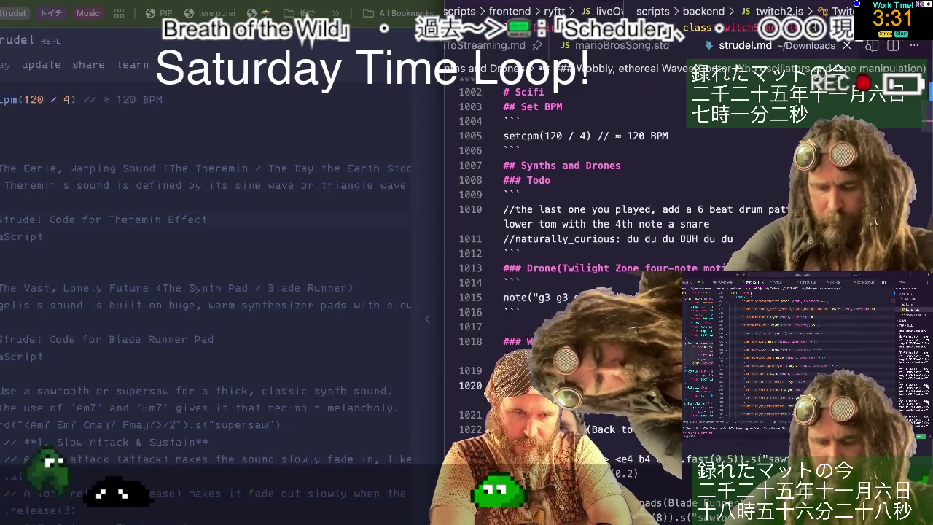
key(Down)
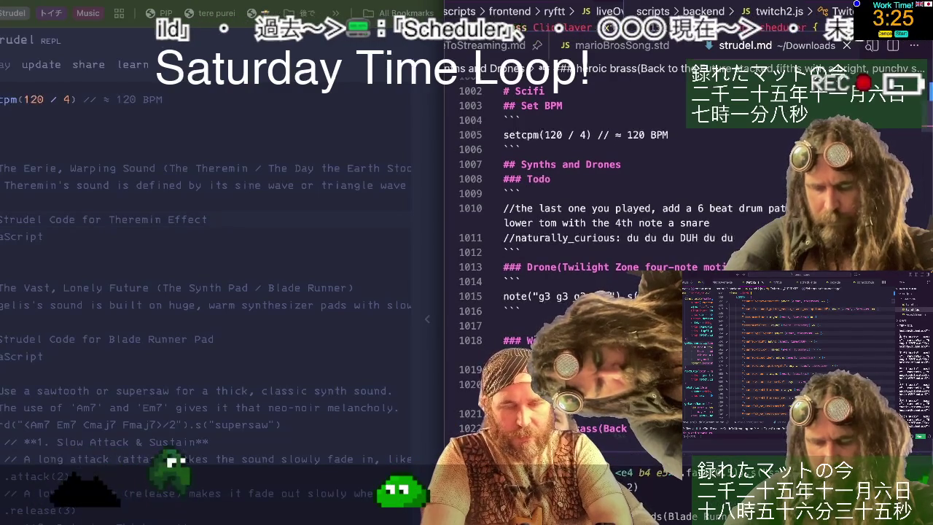
- Scroll through the heroic brass section and the snippets below it
scroll(656, 218, down, 1)
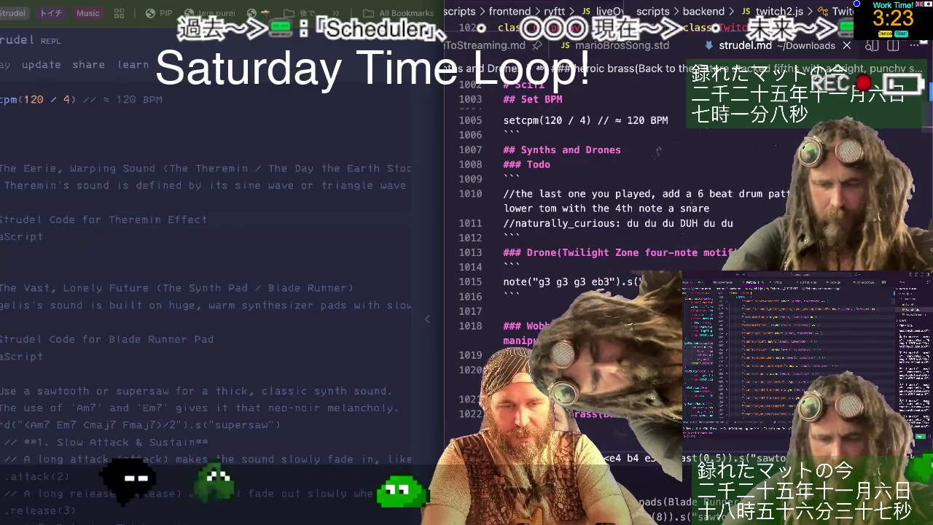
scroll(656, 219, down, 2)
scroll(656, 218, down, 1)
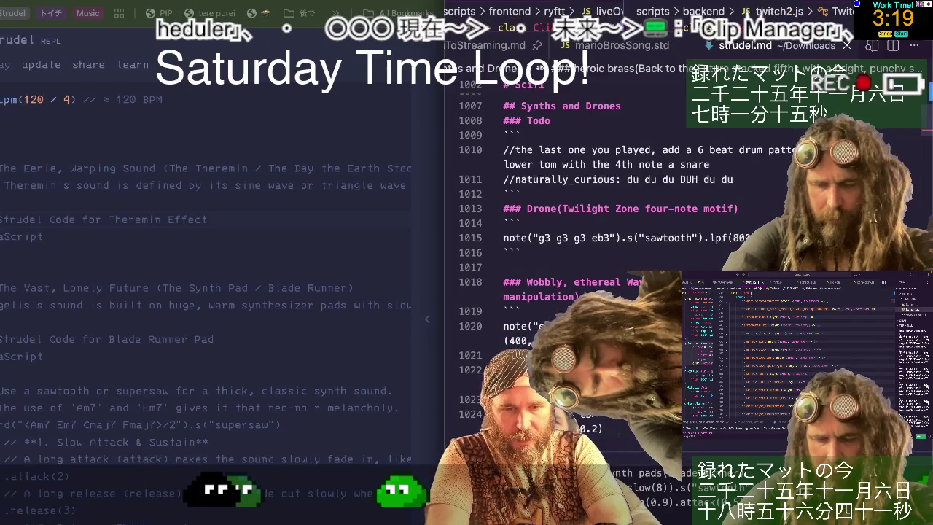
scroll(583, 255, down, 2)
scroll(583, 255, up, 1)
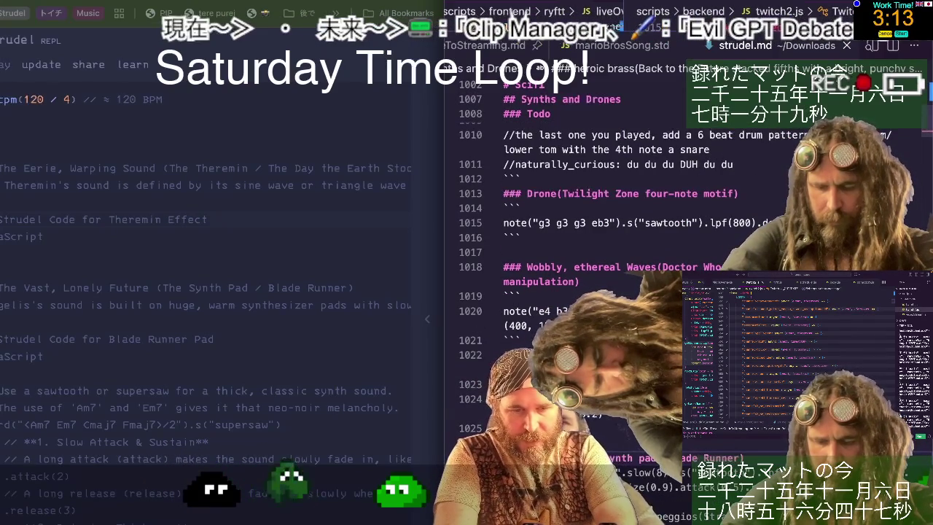
scroll(583, 292, down, 2)
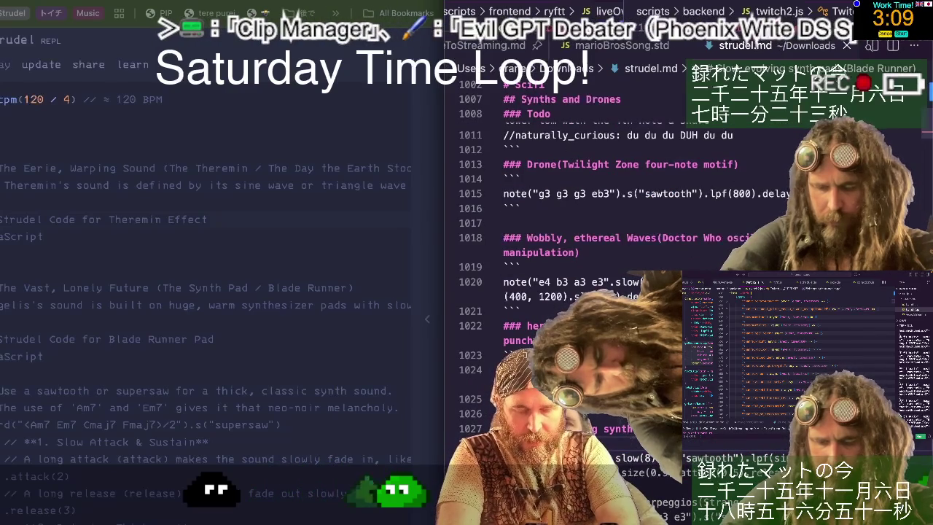
scroll(583, 291, down, 2)
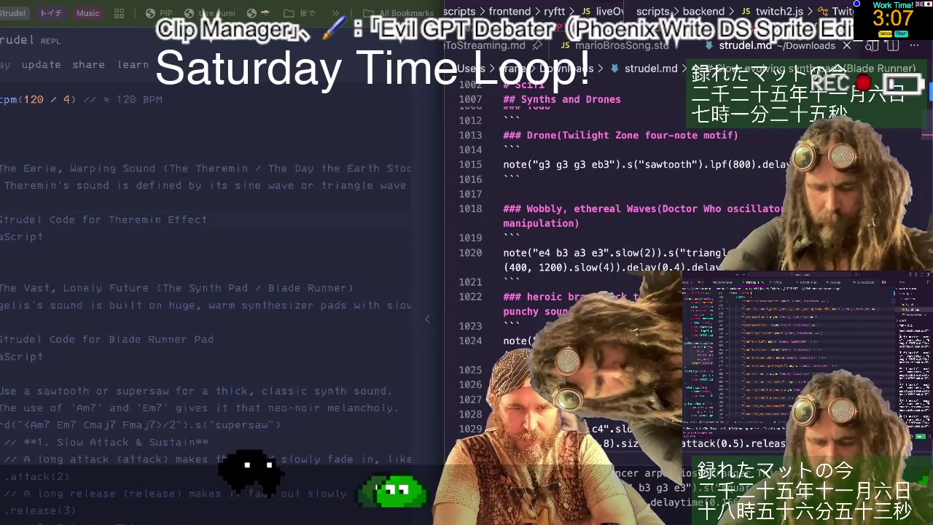
scroll(583, 291, down, 1)
scroll(583, 291, down, 1)
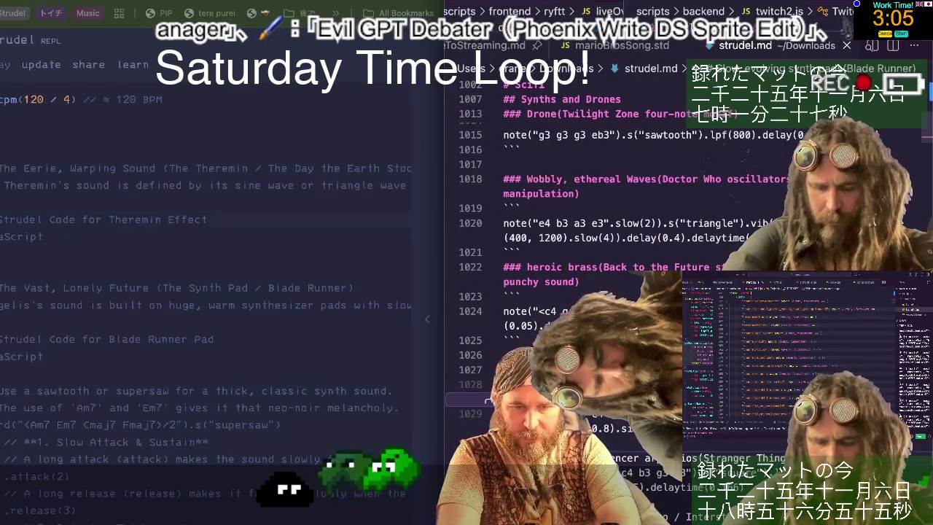
scroll(583, 255, up, 1)
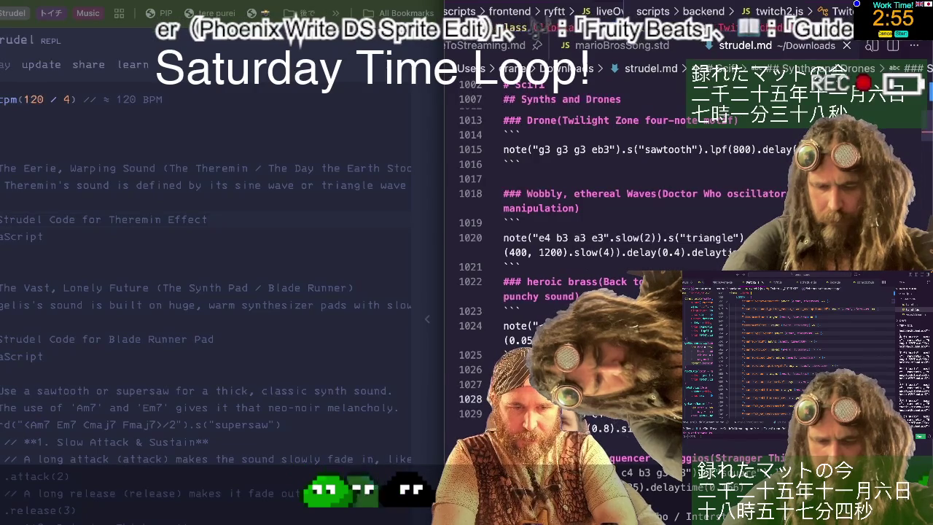
- Promote the Rewind / Time-Rip FX line at line 1090 to a ### heading
scroll(583, 255, down, 1)
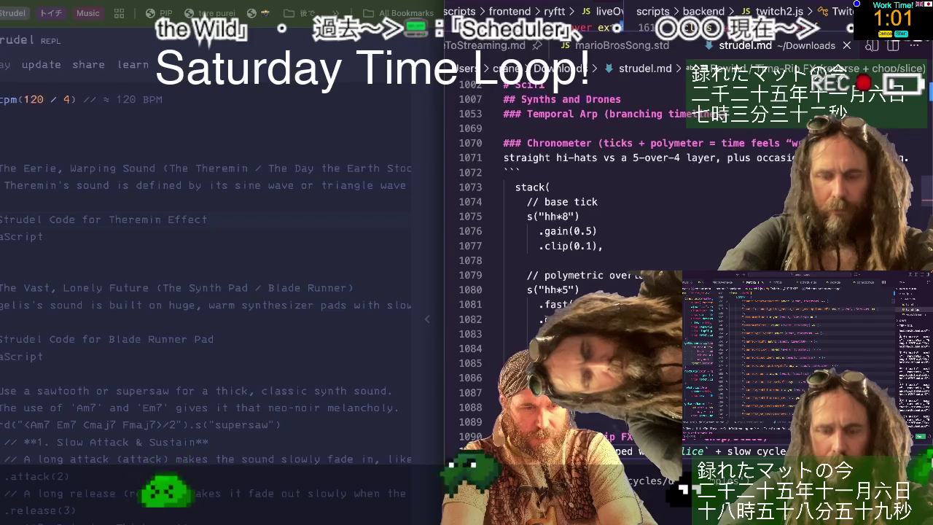
scroll(656, 292, down, 1)
scroll(656, 291, down, 1)
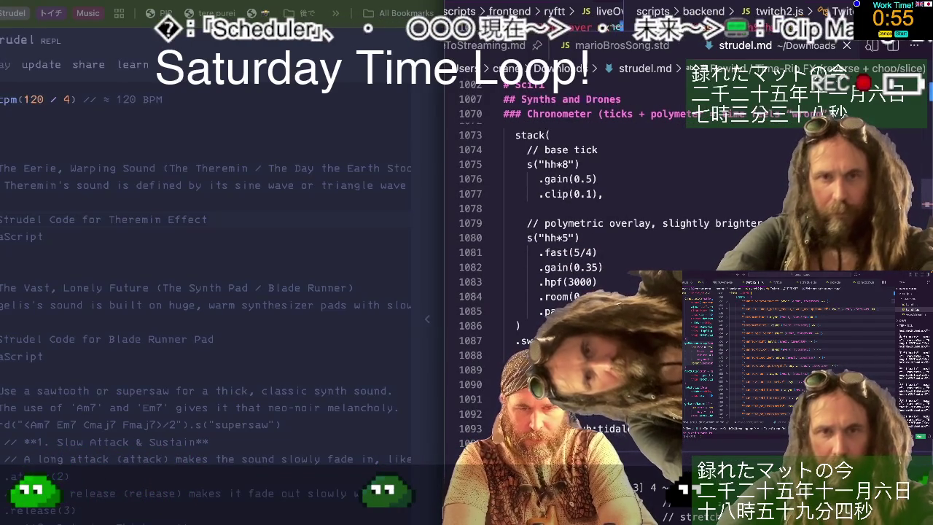
scroll(656, 292, down, 1)
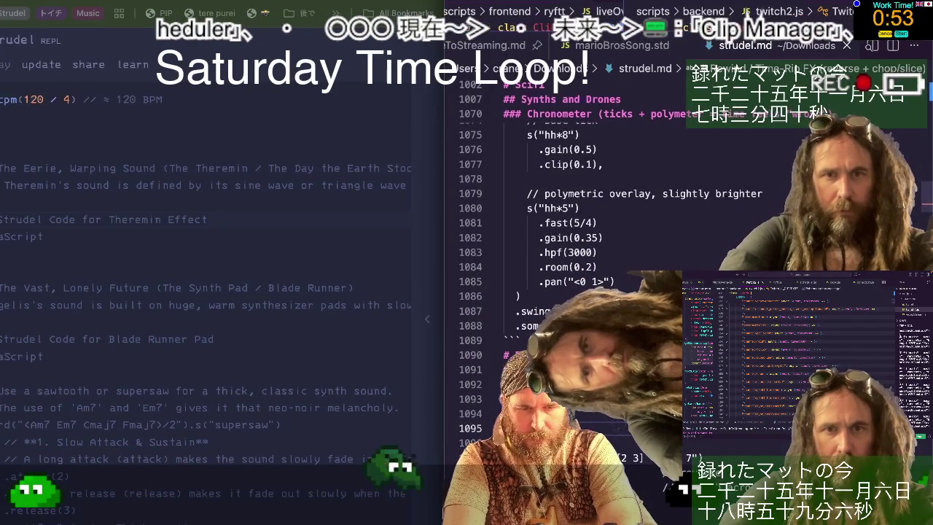
key(Up)
key(Up)
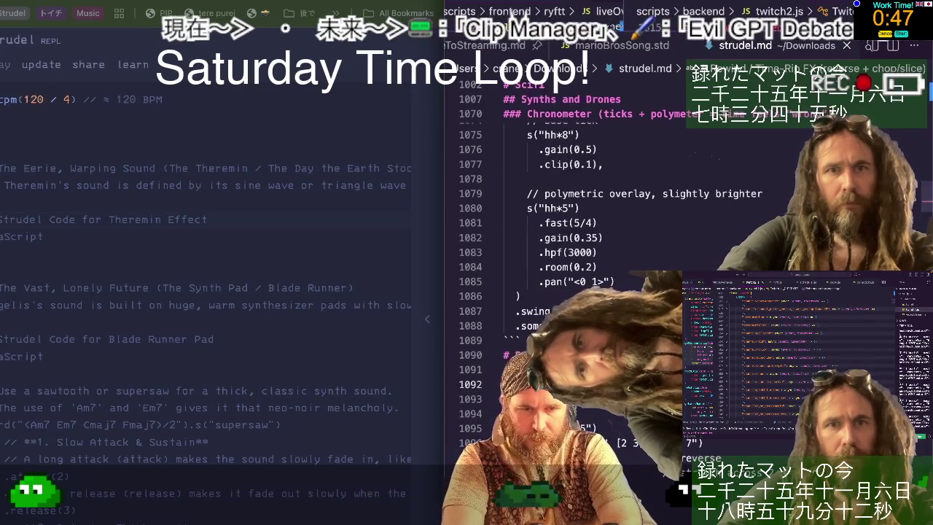
key(Down)
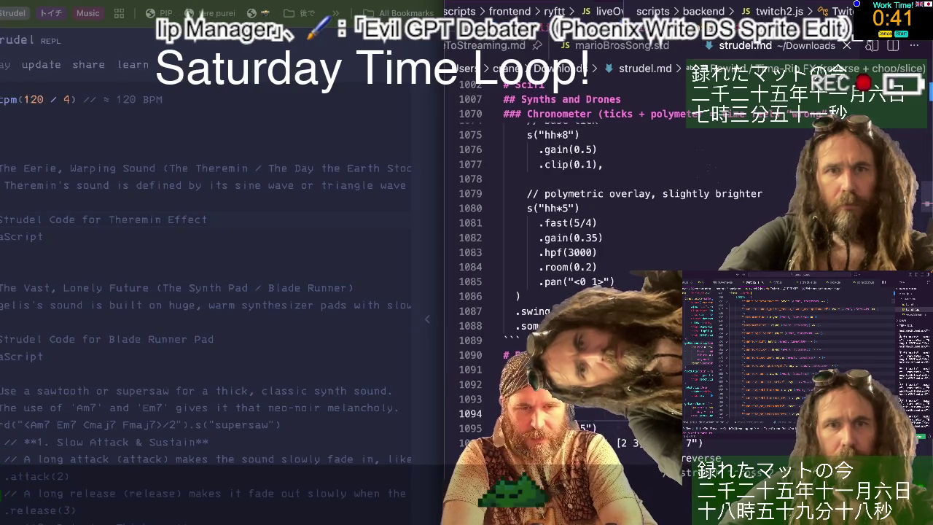
key(Down)
key(Down)
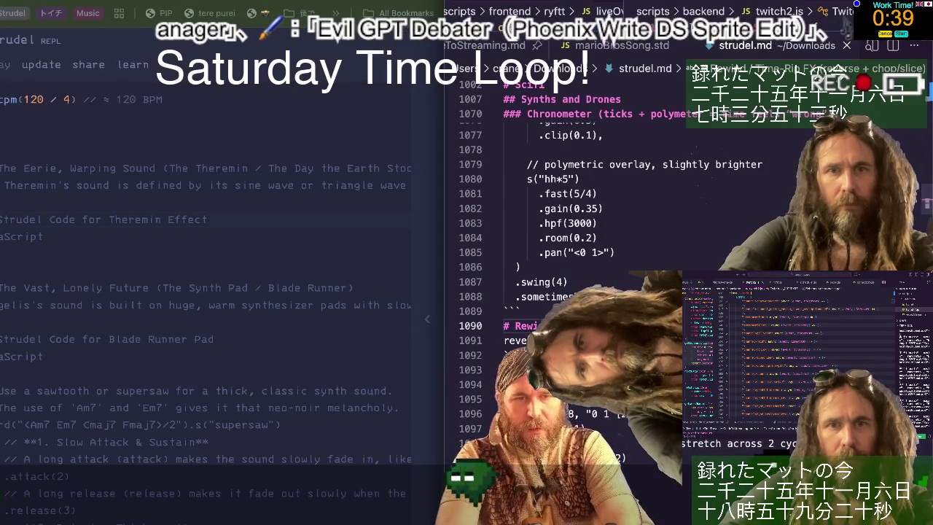
text(##)
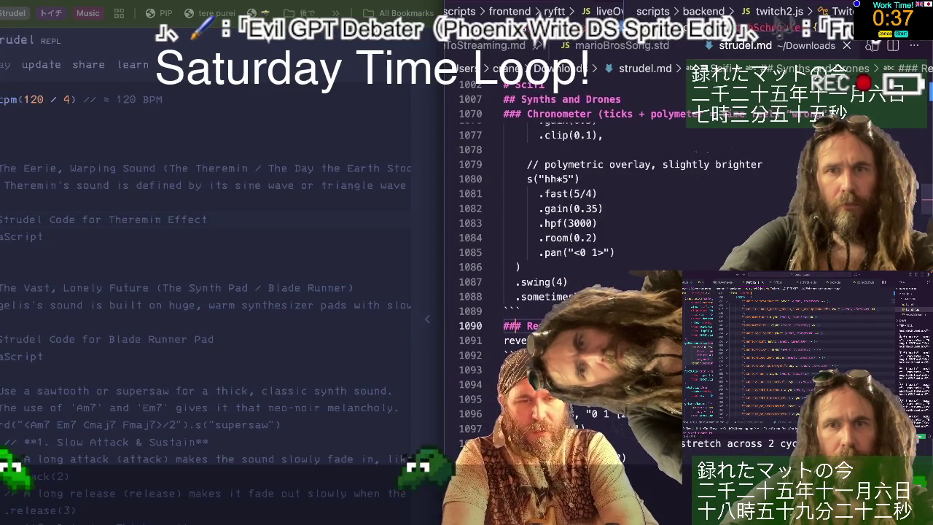
- Scroll down past the Rewind section's reversed, sliced breaks165 timeRip pattern
scroll(619, 291, down, 1)
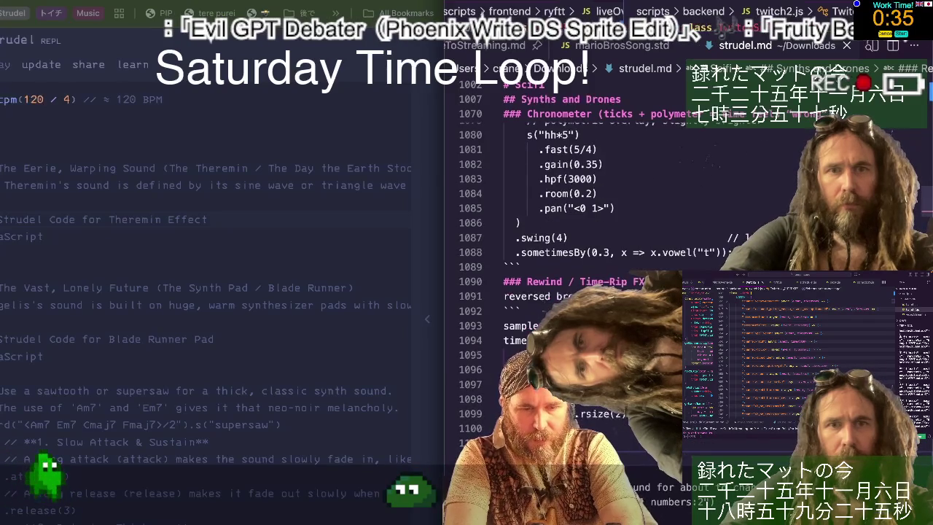
scroll(620, 291, down, 1)
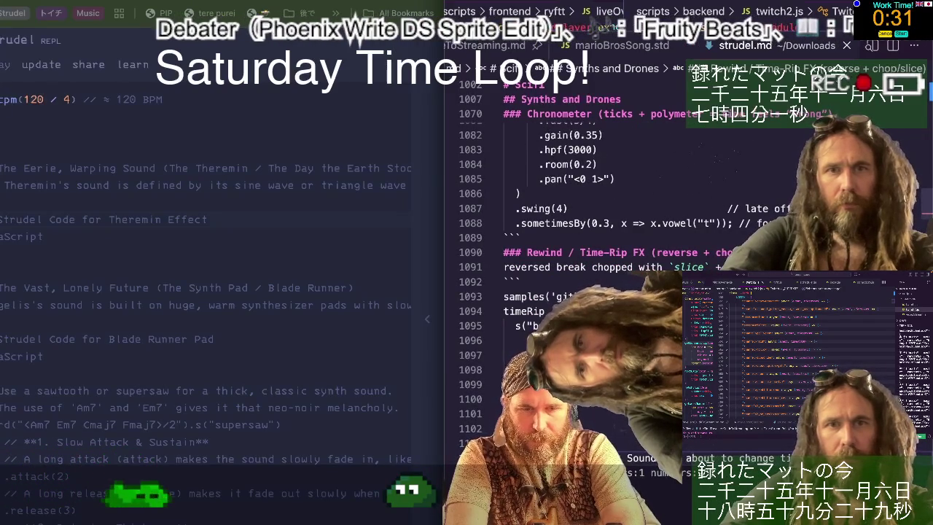
scroll(619, 292, down, 1)
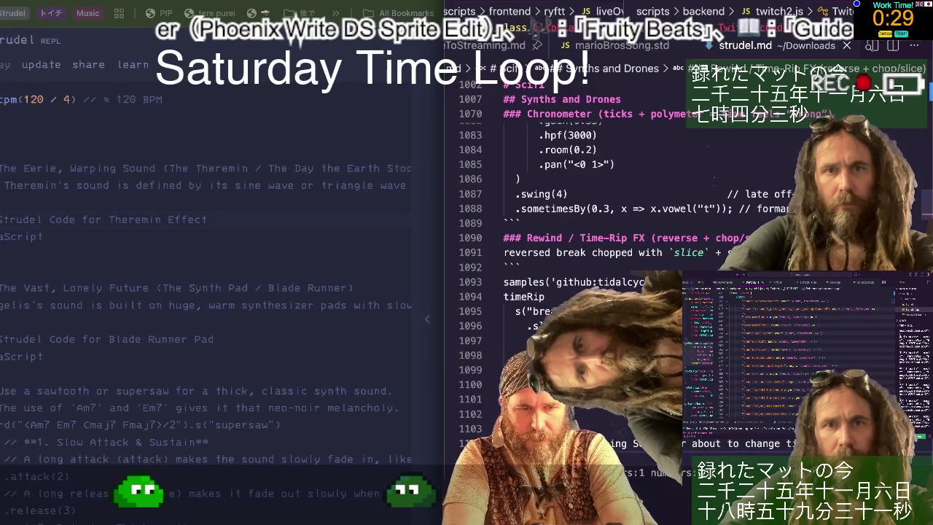
scroll(619, 291, down, 1)
scroll(619, 292, down, 1)
scroll(619, 291, down, 5)
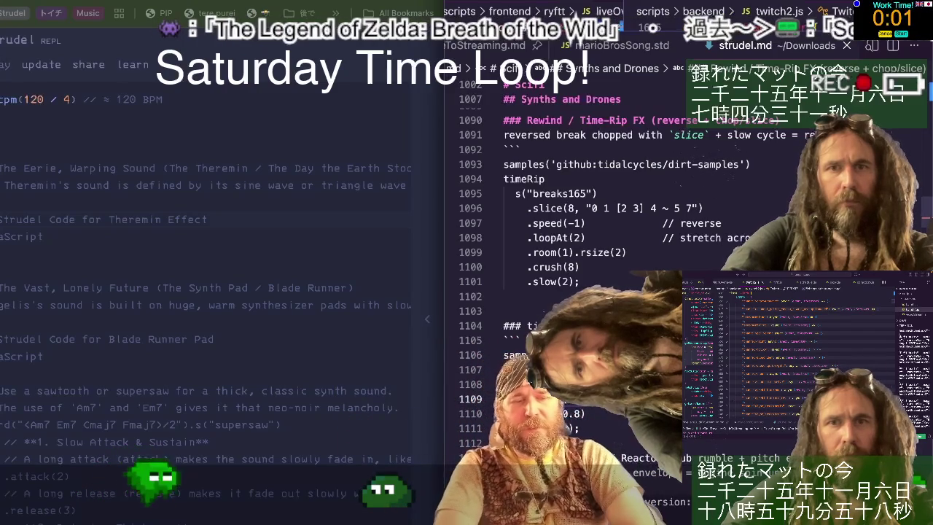
- Start a '* **REQUIRES:**' bullet under the timeWhip heading
key(Up)
key(Up)
key(Up)
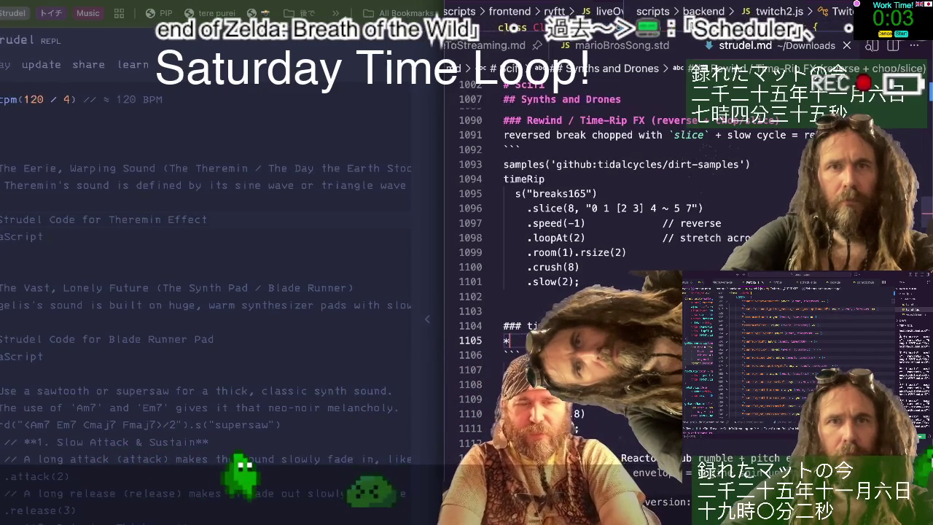
text(* RE)
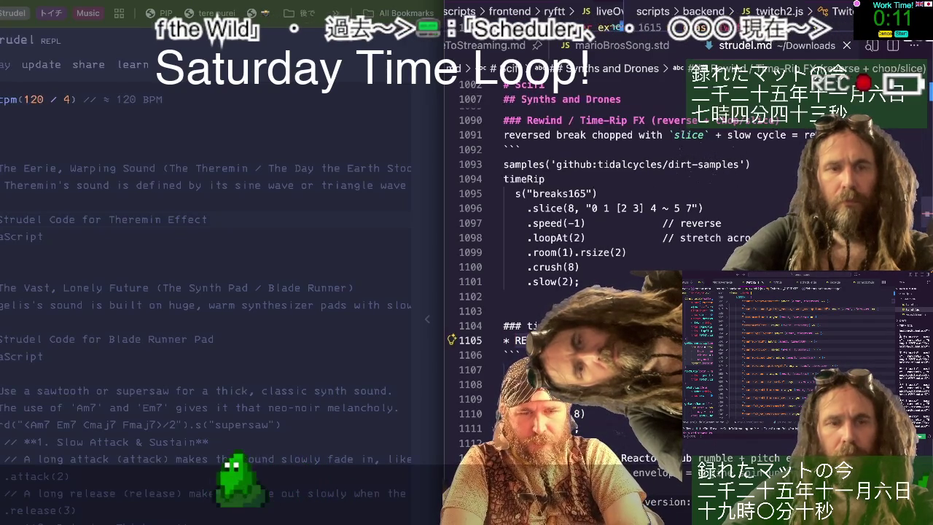
text(")
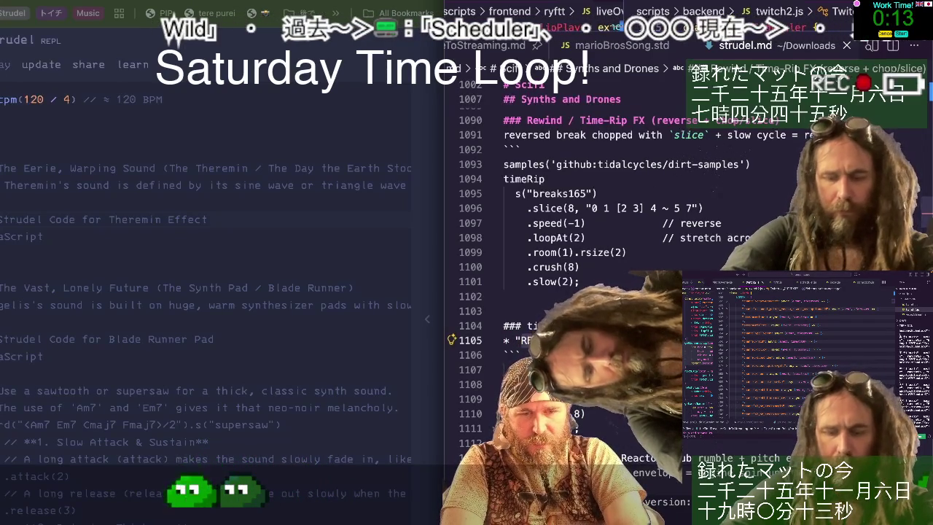
key(BackSpace)
text(**)
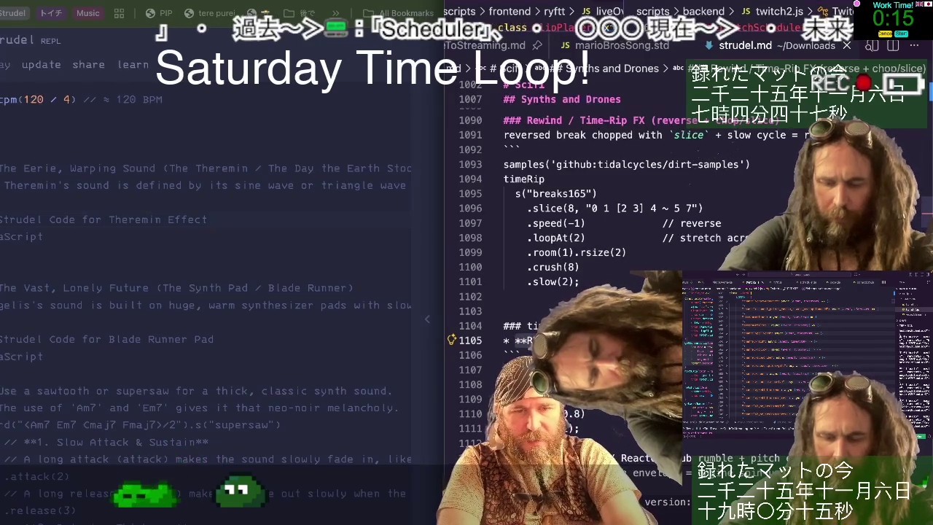
- Move the dirt-samples samples(...) line out of the Rewind code into the REQUIRES note
key(Up)
key(Up)
key(Up)
key(Down)
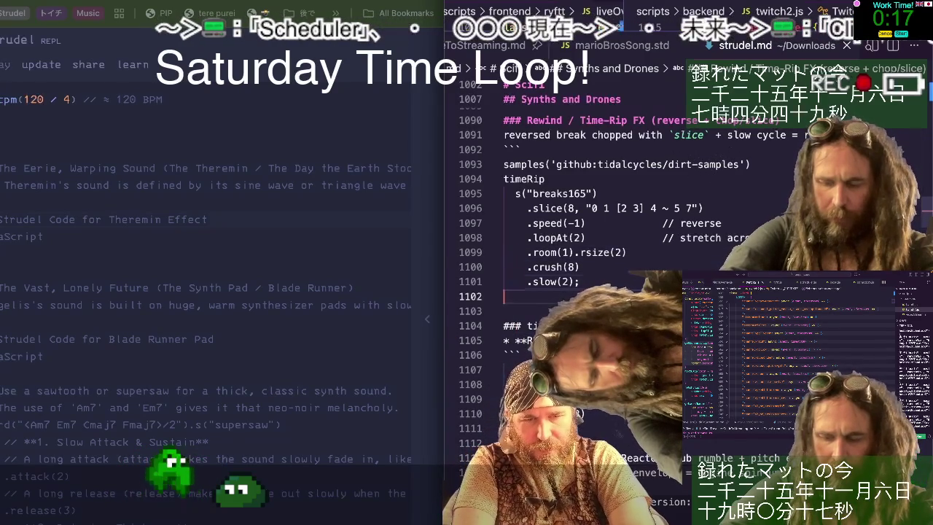
key(Down)
key(Down)
key(Down)
key(Down)
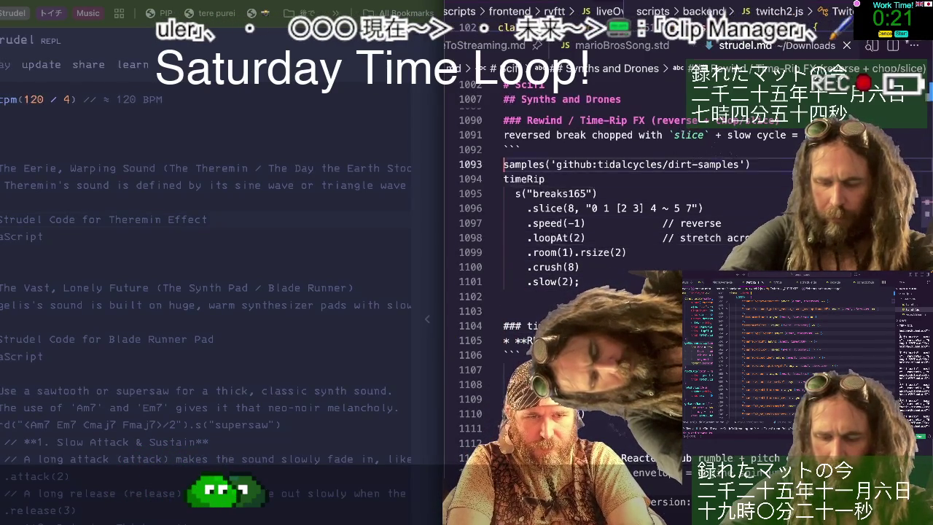
key(ctrl+shift+k)
key(Up)
key(Up)
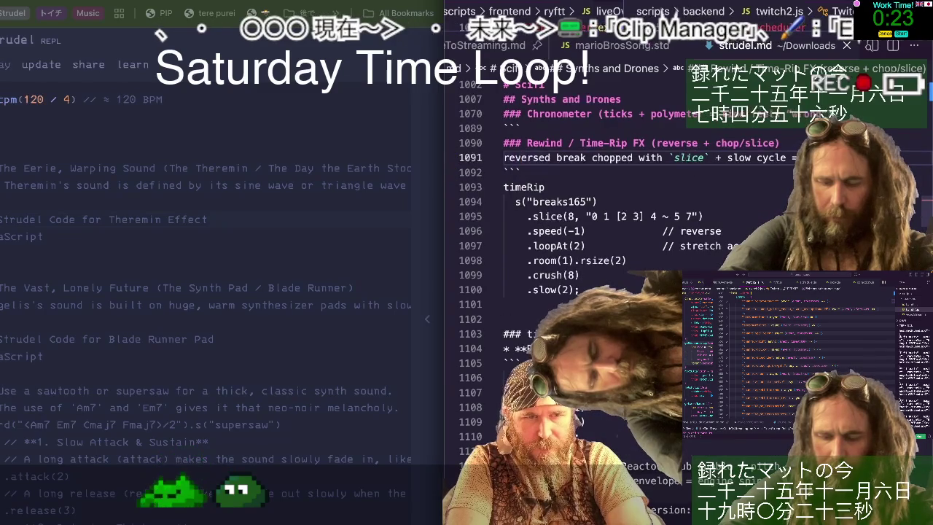
key(ctrl+v)
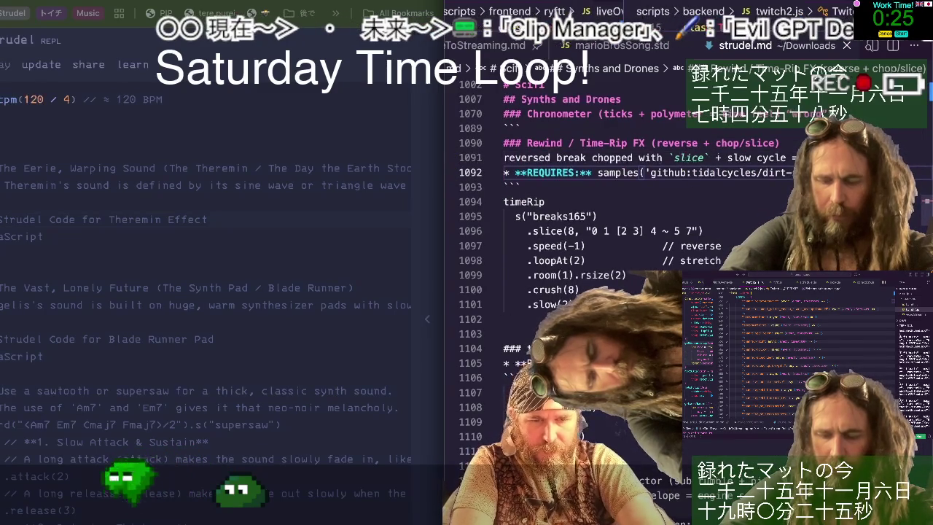
scroll(619, 292, down, 2)
scroll(620, 291, down, 2)
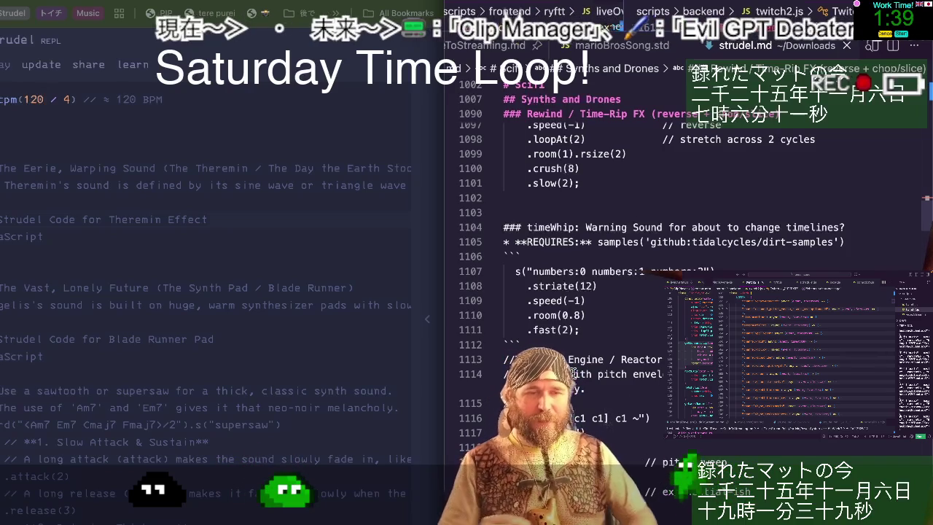
- Insert a blank line below the reactor label near the timeWhip code
click(609, 228)
key(Up)
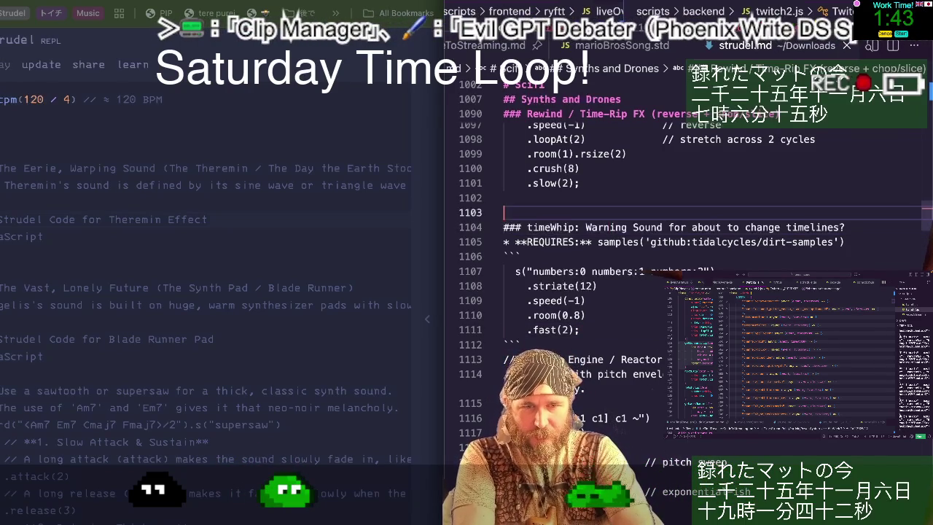
key(Up)
key(Down)
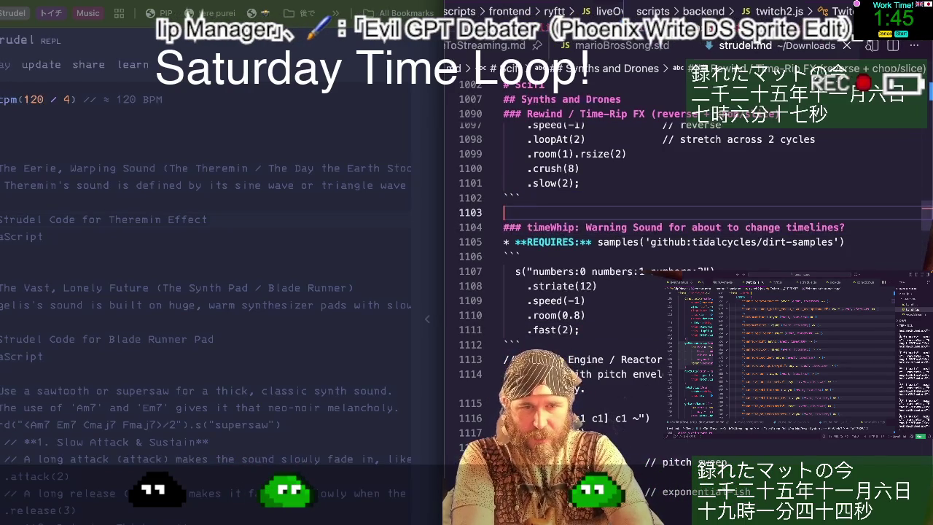
key(Down)
key(Down)
key(Down)
key(Down)
key(Down)
key(Down)
scroll(609, 259, up, 1)
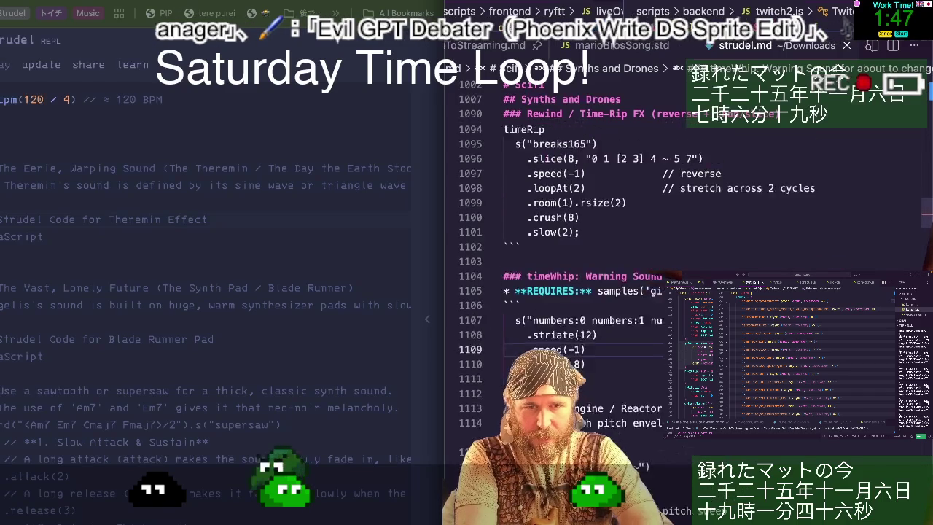
scroll(609, 259, up, 3)
scroll(610, 259, up, 1)
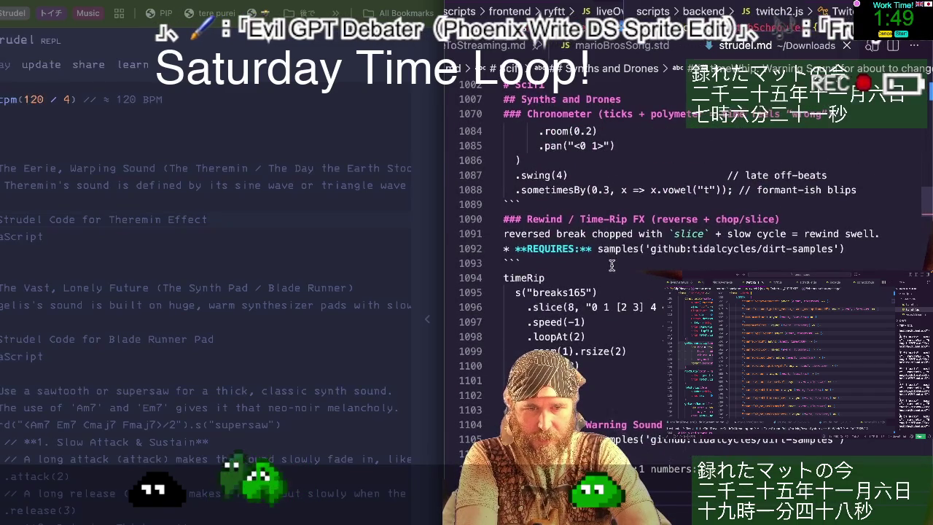
scroll(612, 263, down, 1)
scroll(626, 292, down, 3)
scroll(636, 304, down, 2)
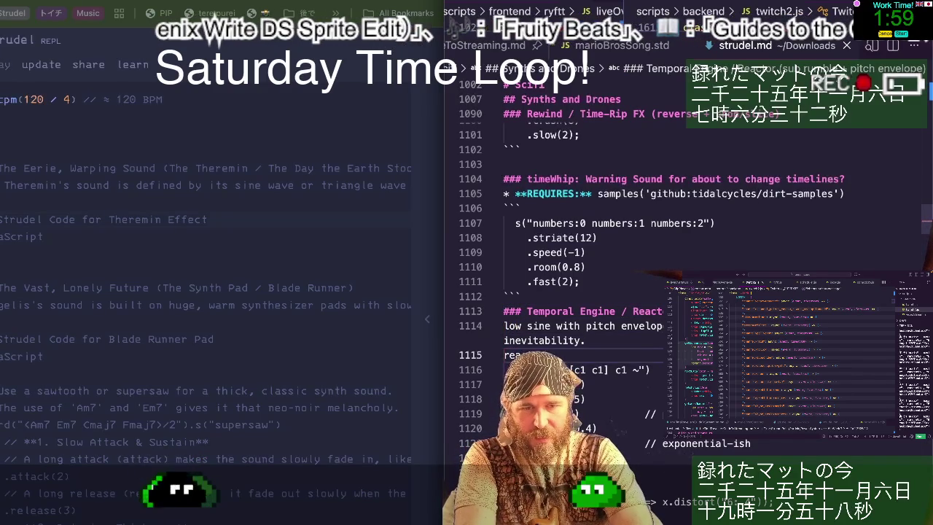
key(Return)
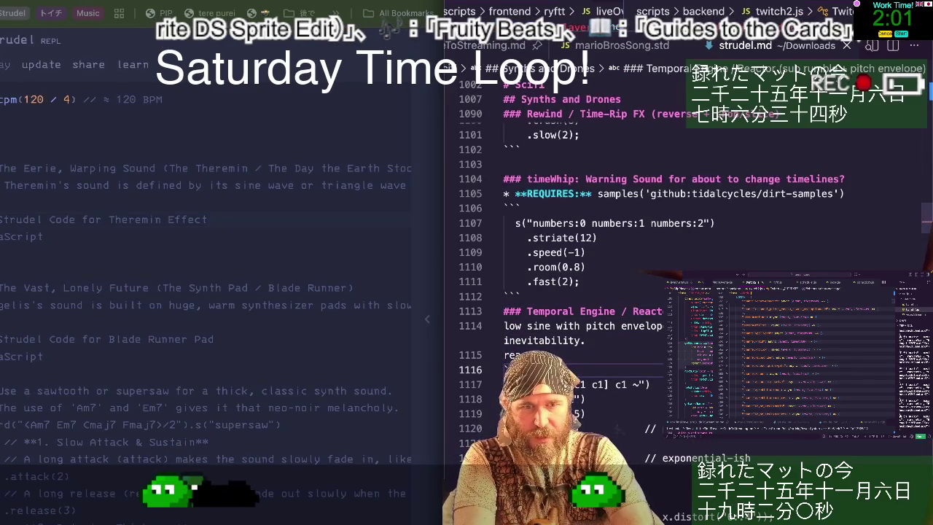
- Close the fanfareLead code block with ``` and delete the --- separator line
scroll(656, 292, down, 2)
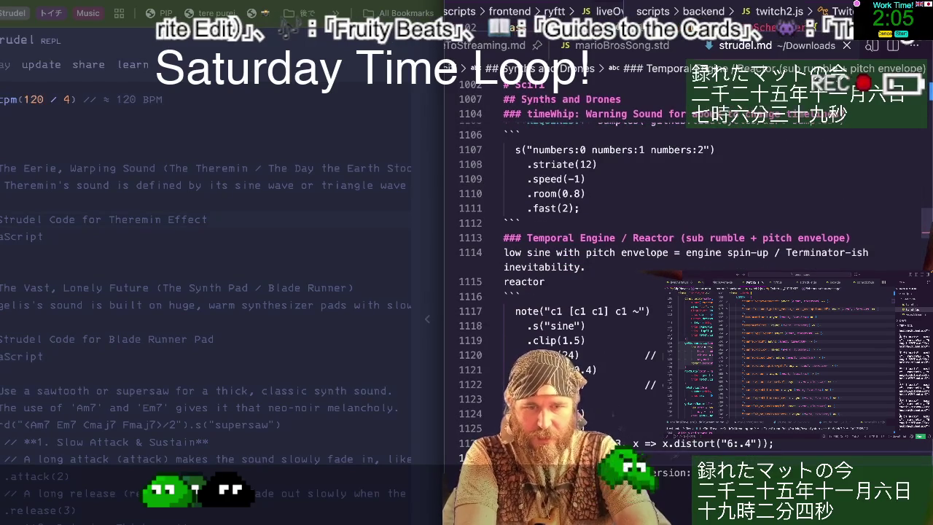
scroll(656, 291, down, 1)
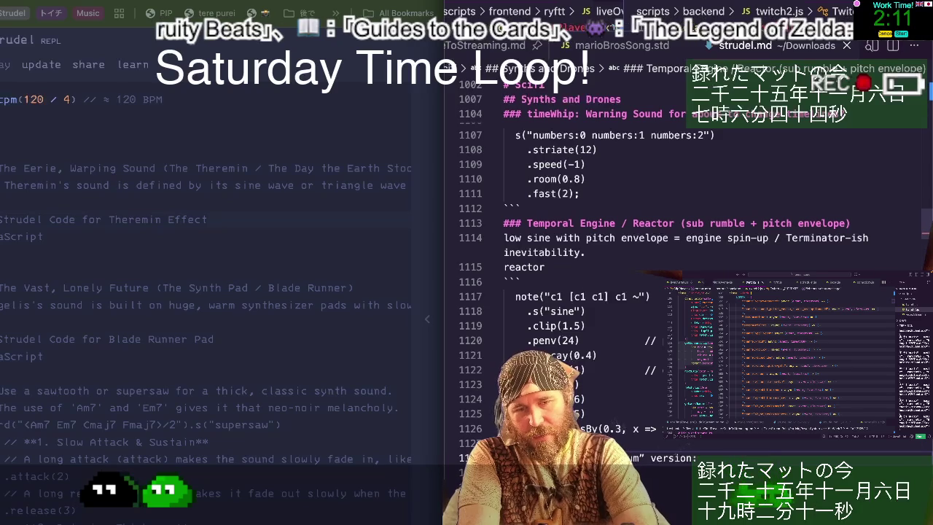
scroll(656, 291, down, 1)
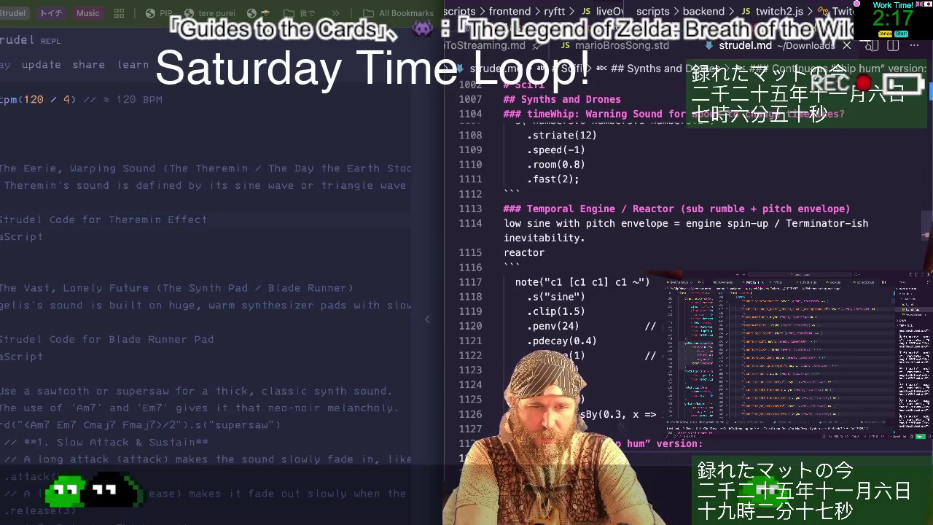
scroll(656, 292, down, 1)
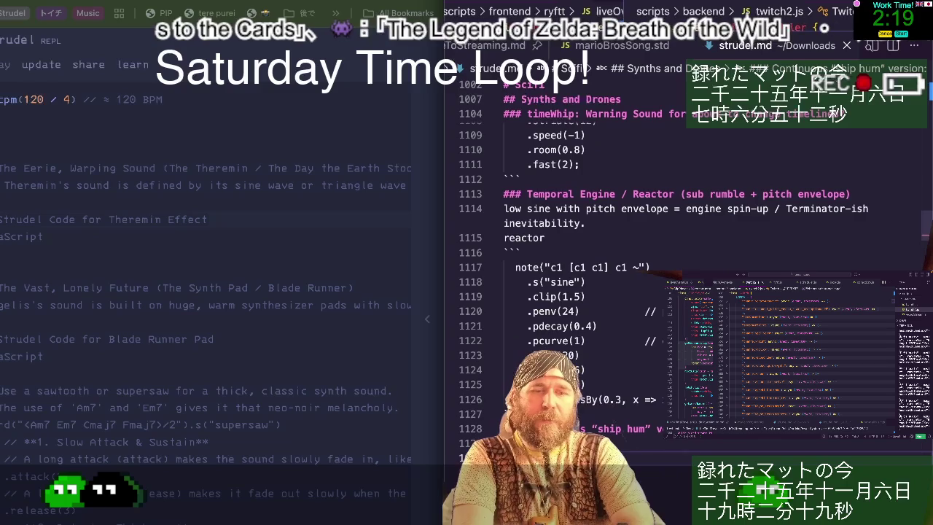
scroll(656, 292, down, 3)
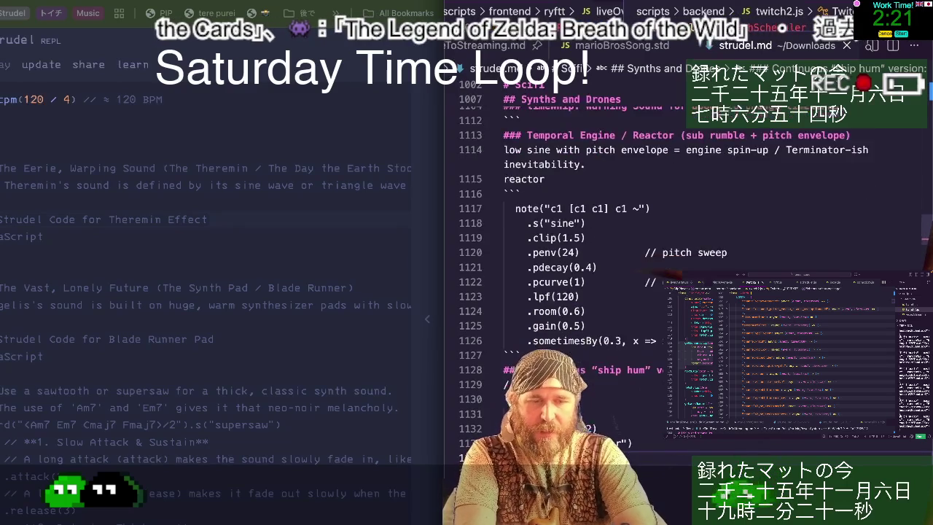
scroll(656, 291, down, 2)
scroll(656, 292, down, 4)
scroll(656, 292, down, 1)
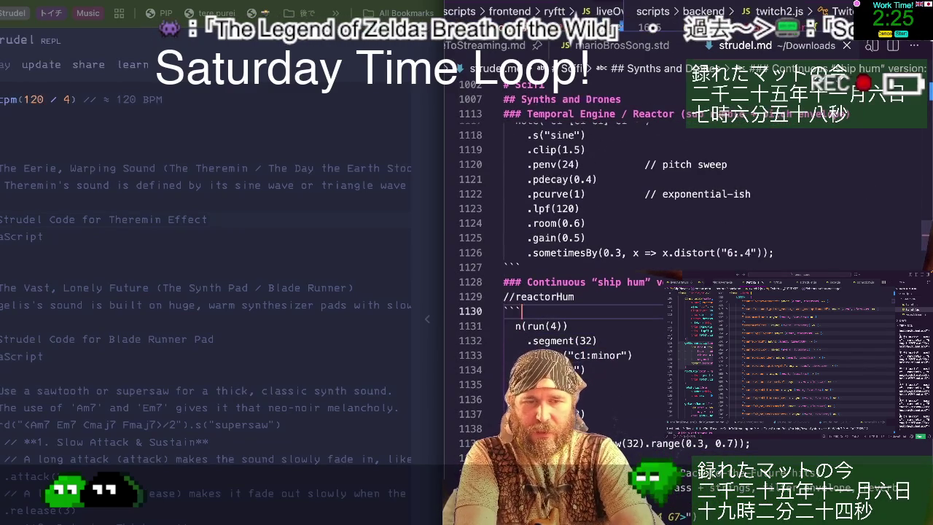
key(Up)
key(Left)
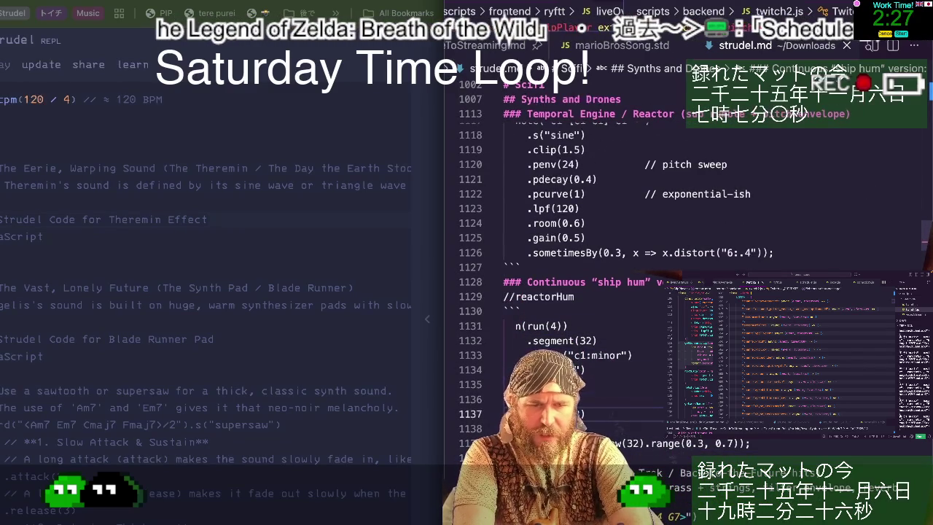
scroll(656, 291, down, 1)
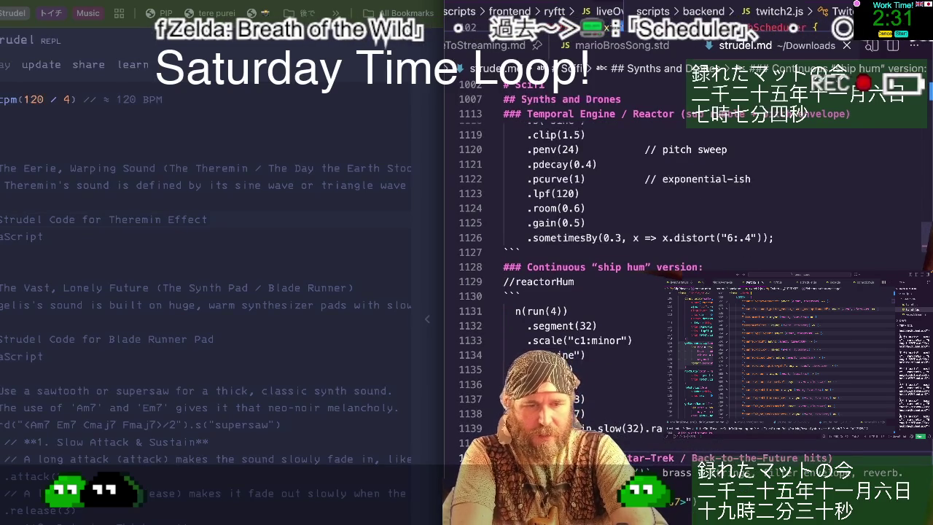
scroll(656, 291, down, 1)
scroll(656, 292, down, 1)
scroll(656, 291, down, 1)
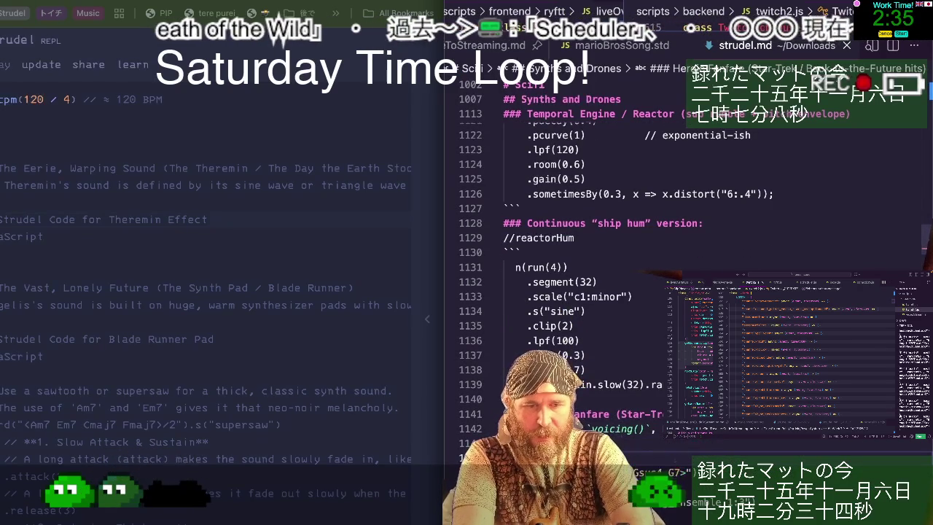
scroll(634, 338, down, 5)
scroll(635, 337, down, 1)
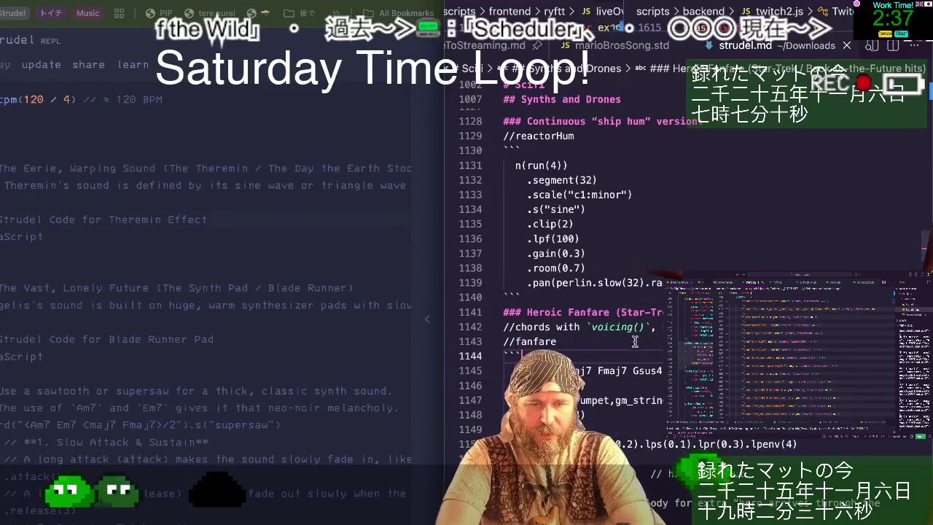
scroll(635, 338, down, 3)
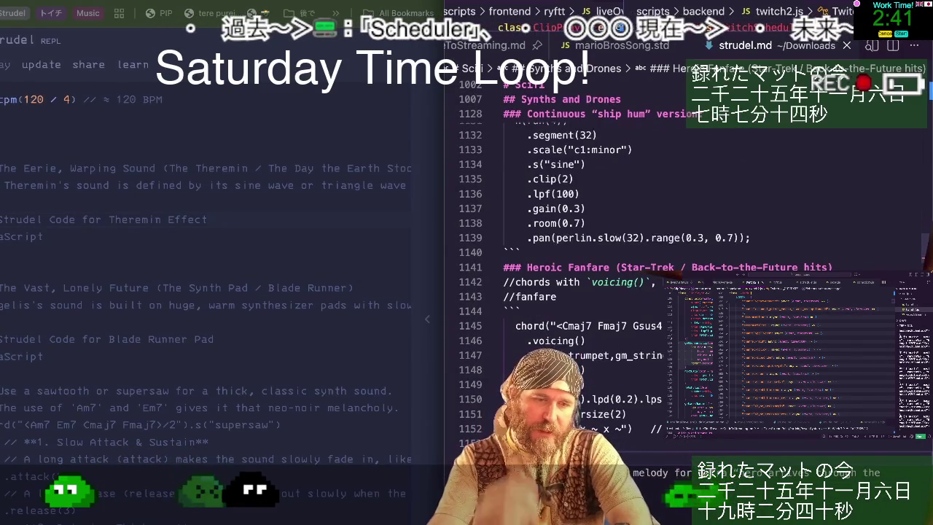
scroll(635, 337, down, 1)
scroll(635, 338, down, 1)
scroll(635, 338, down, 1)
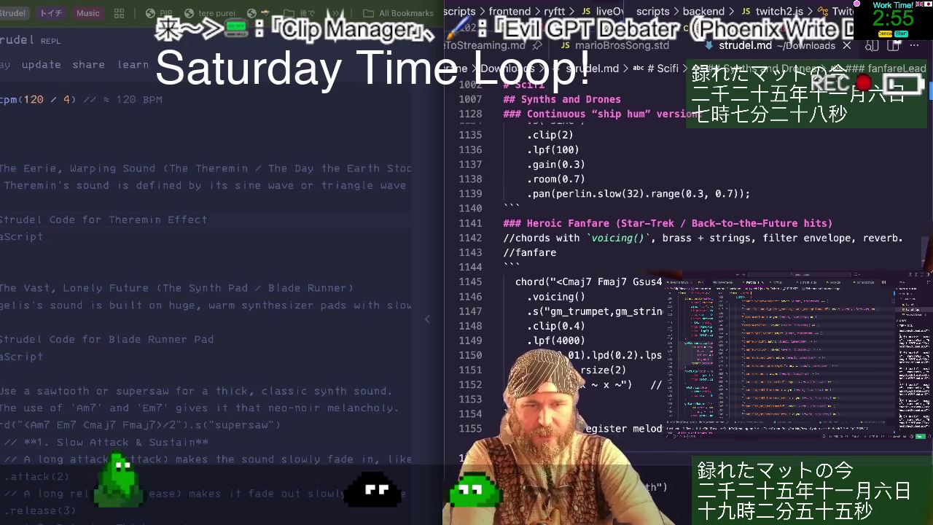
scroll(685, 255, down, 1)
scroll(685, 255, down, 1)
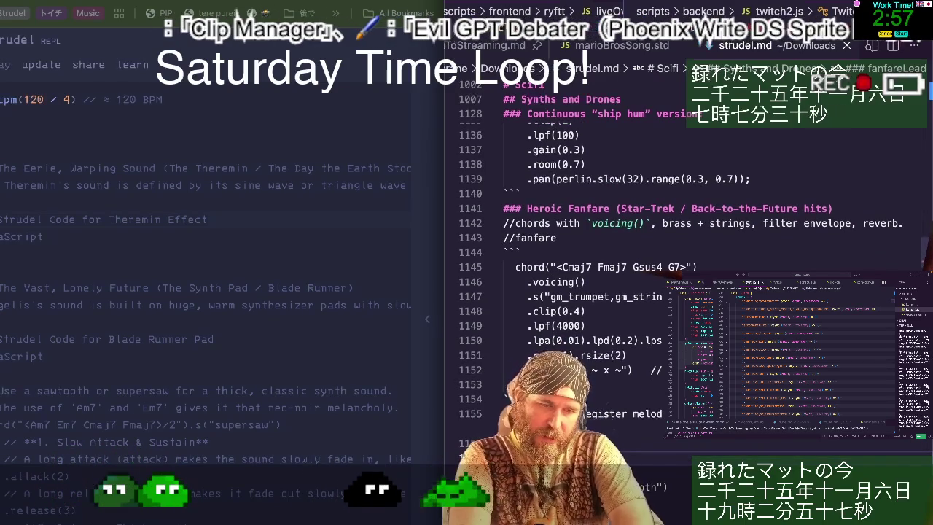
scroll(542, 322, down, 5)
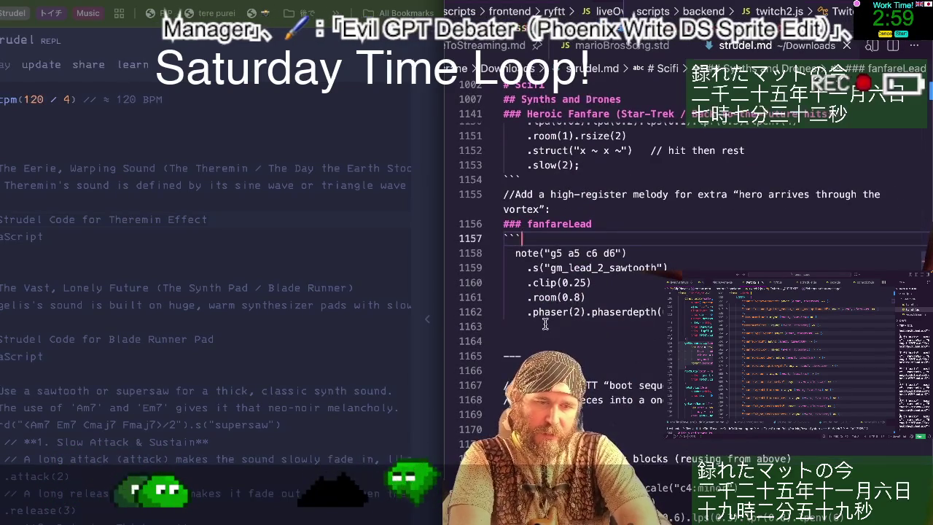
text(```)
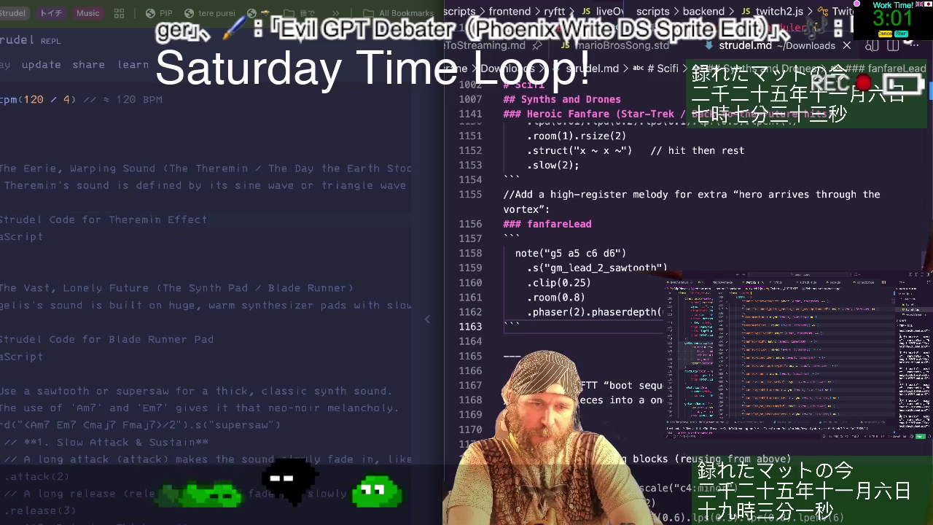
key(Down)
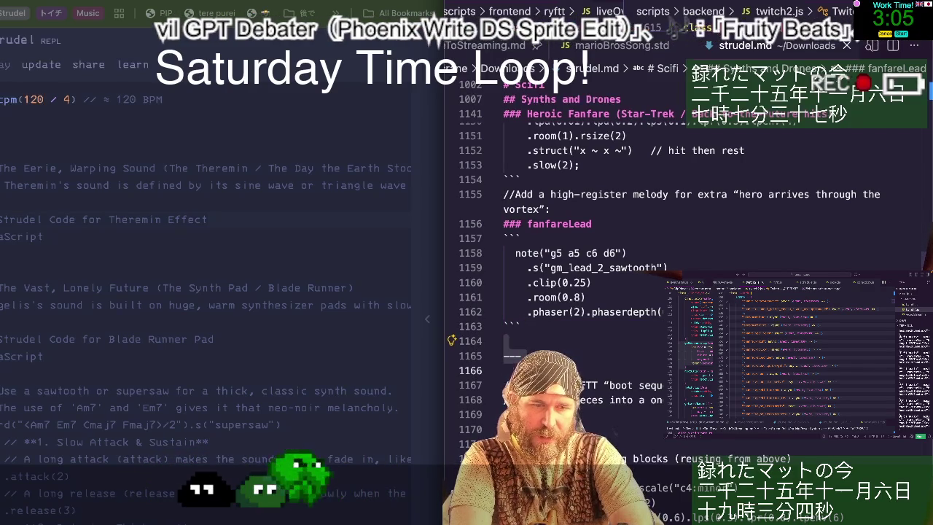
key(Down)
key(ctrl+shift+k)
key(ctrl+shift+k)
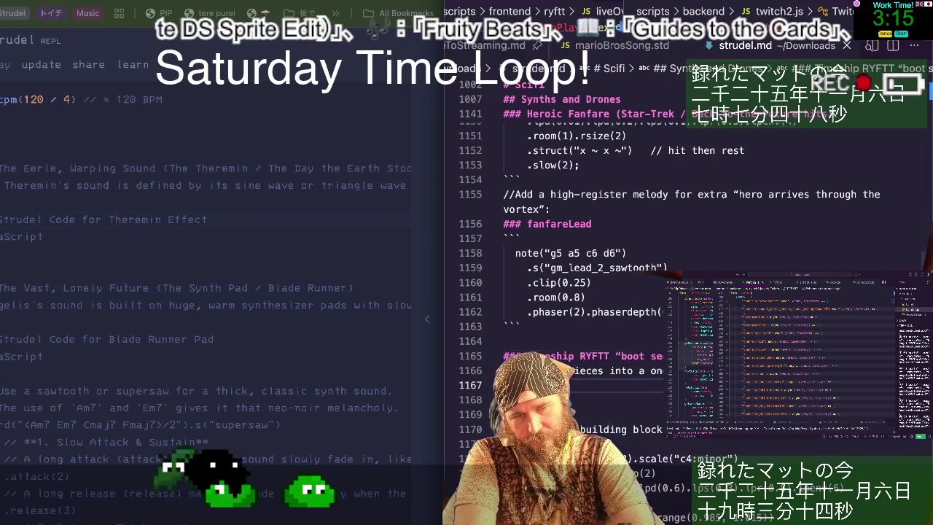
- Tidy the blank lines in the Timeship section and move the building-block comment up one line
key(Down)
key(Down)
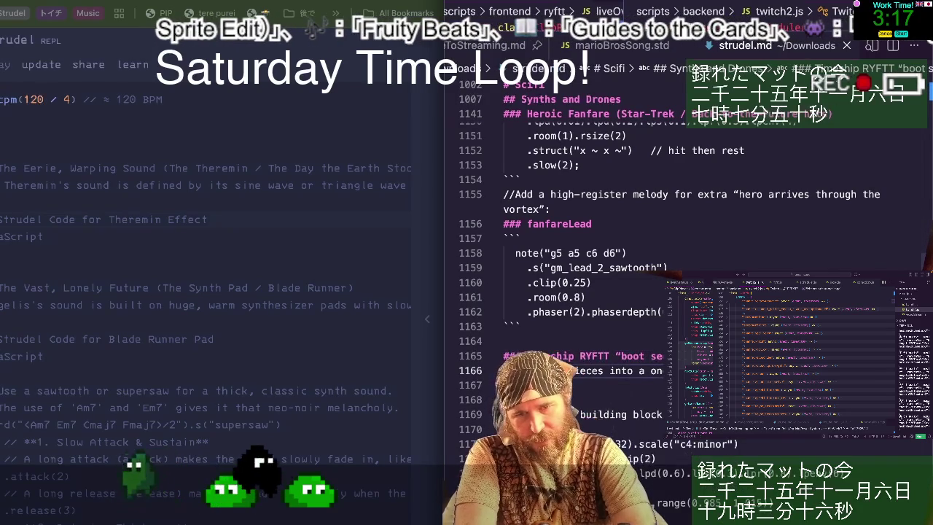
key(BackSpace)
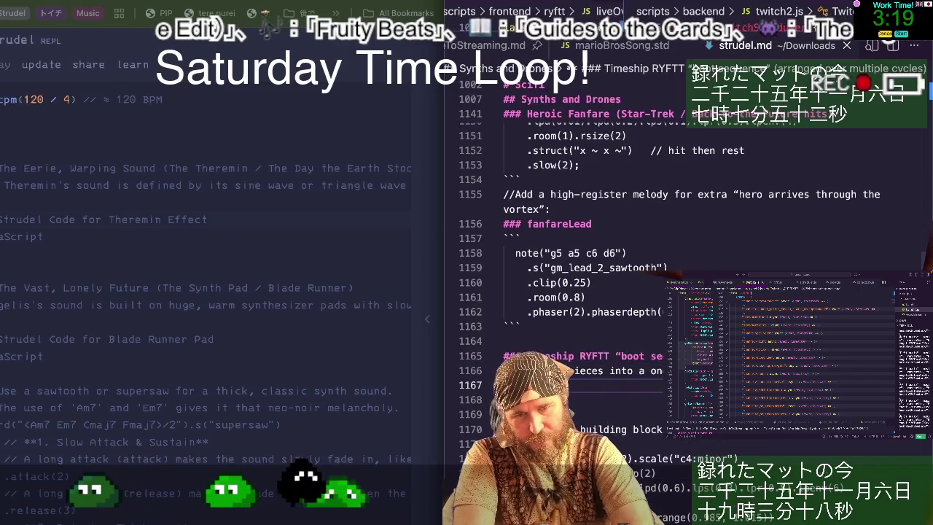
key(Down)
key(Return)
key(BackSpace)
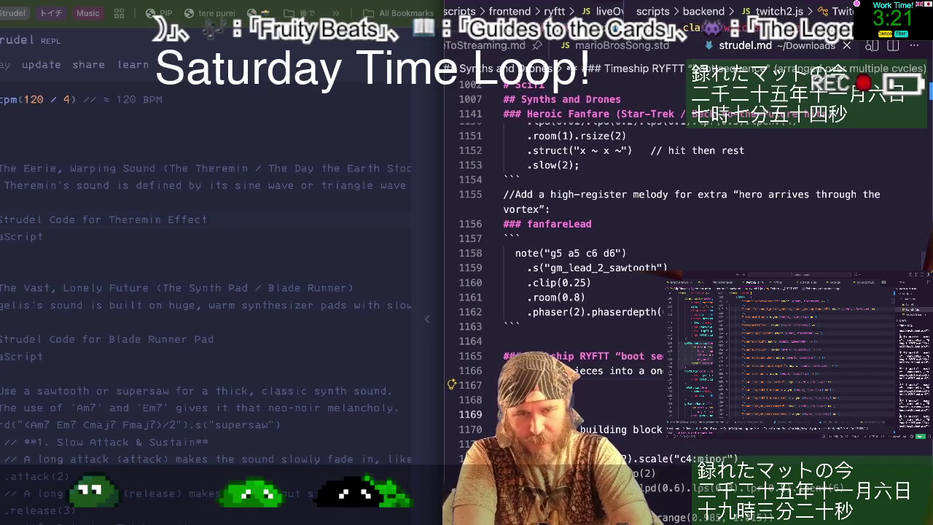
key(Delete)
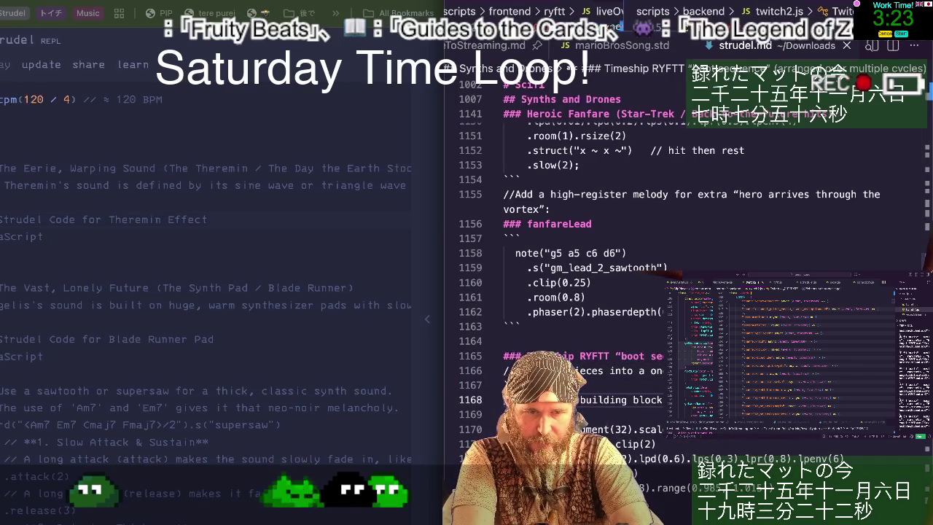
key(alt+Up)
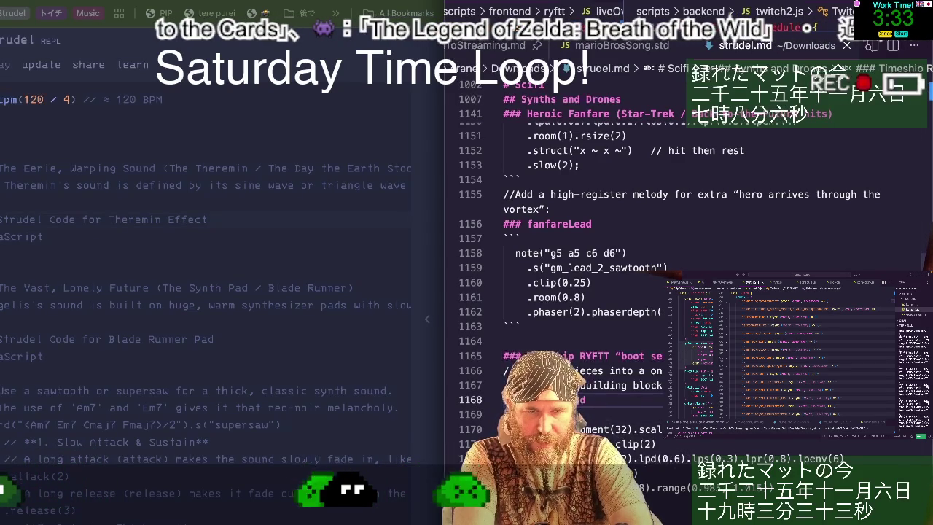
- Add a ``` code fence on a new line under the ### temporalArp heading
scroll(686, 291, down, 2)
scroll(686, 291, down, 2)
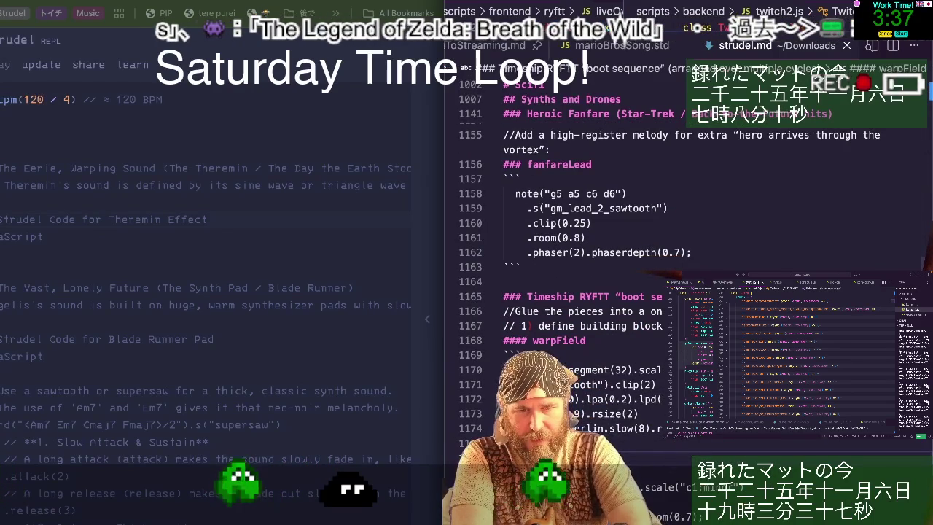
scroll(583, 255, down, 1)
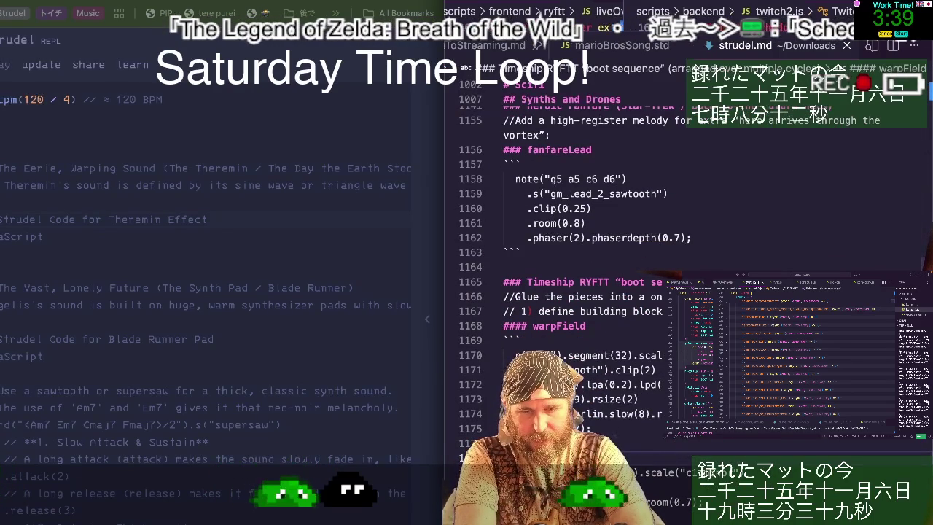
scroll(583, 255, down, 1)
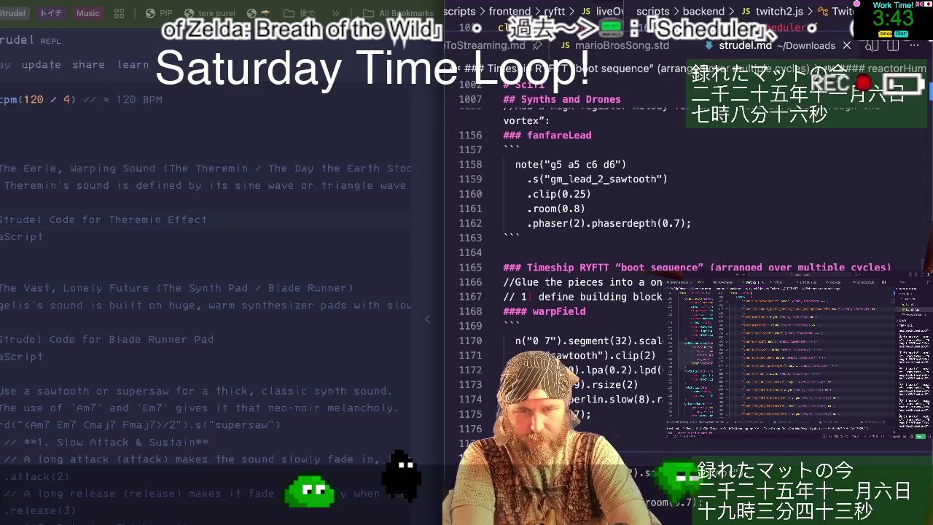
scroll(583, 255, down, 3)
scroll(583, 255, down, 1)
scroll(583, 255, down, 1)
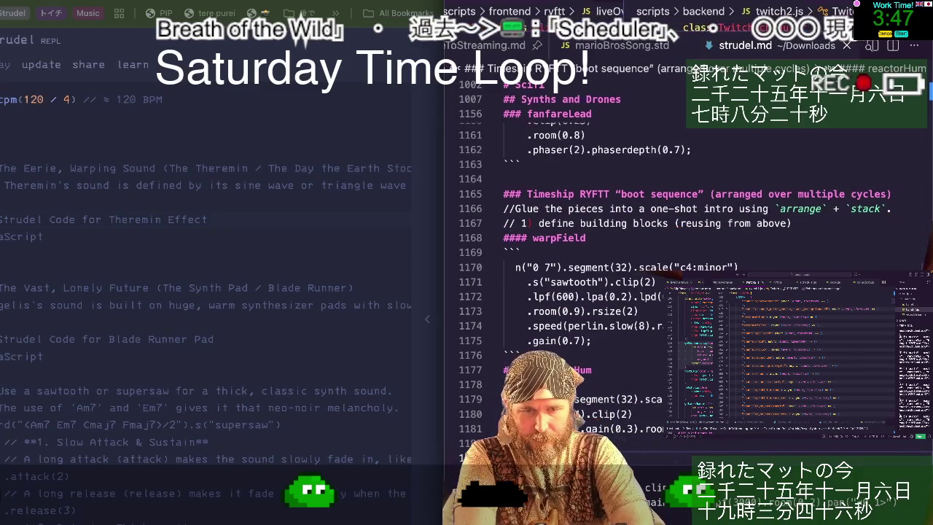
scroll(583, 255, down, 1)
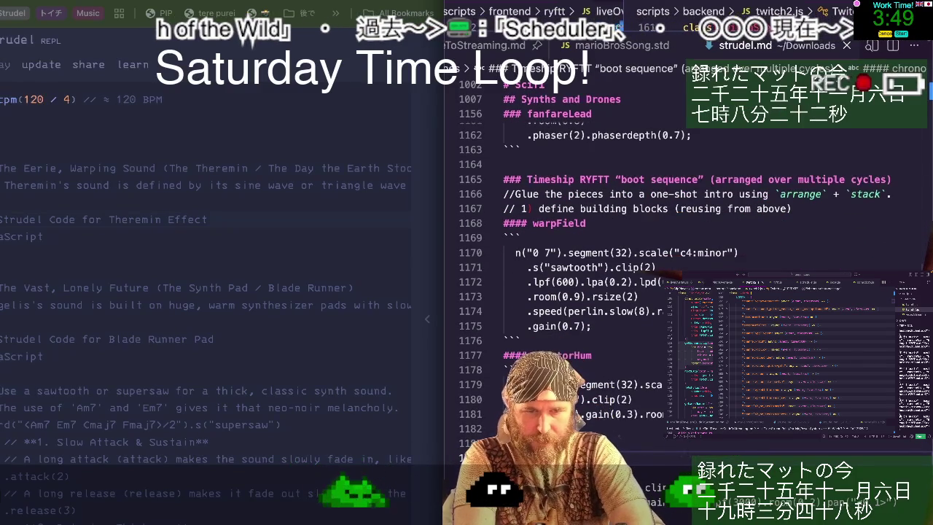
scroll(583, 255, down, 3)
scroll(583, 255, down, 1)
scroll(583, 255, down, 1)
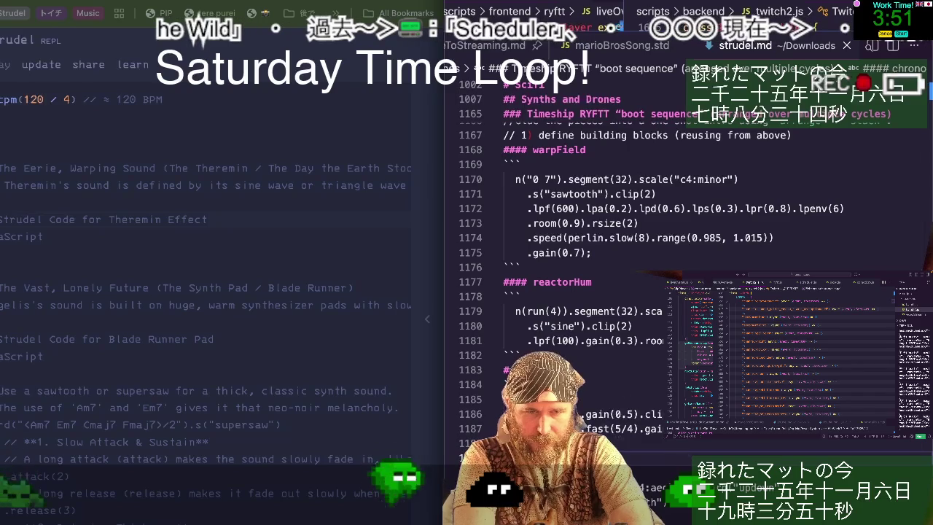
scroll(583, 255, down, 1)
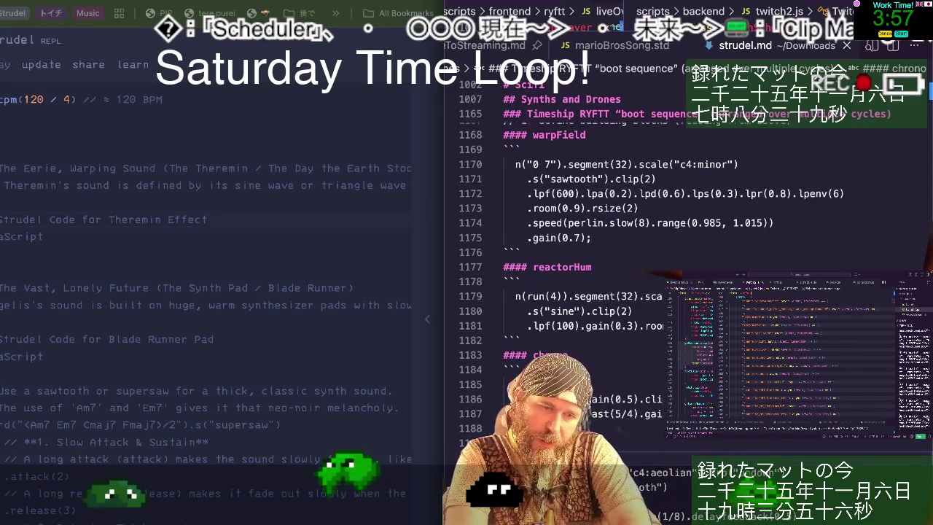
scroll(583, 255, down, 1)
scroll(583, 255, down, 3)
scroll(583, 256, down, 2)
scroll(583, 255, down, 3)
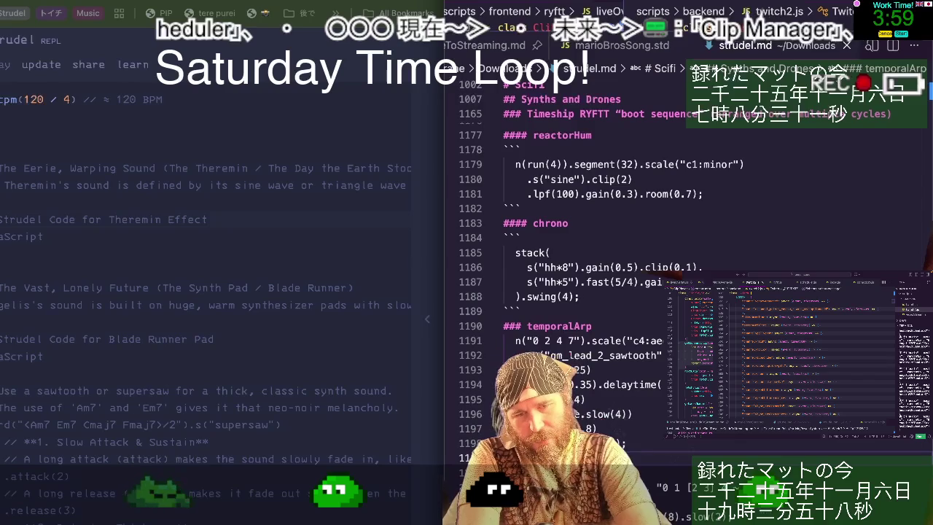
scroll(583, 255, down, 1)
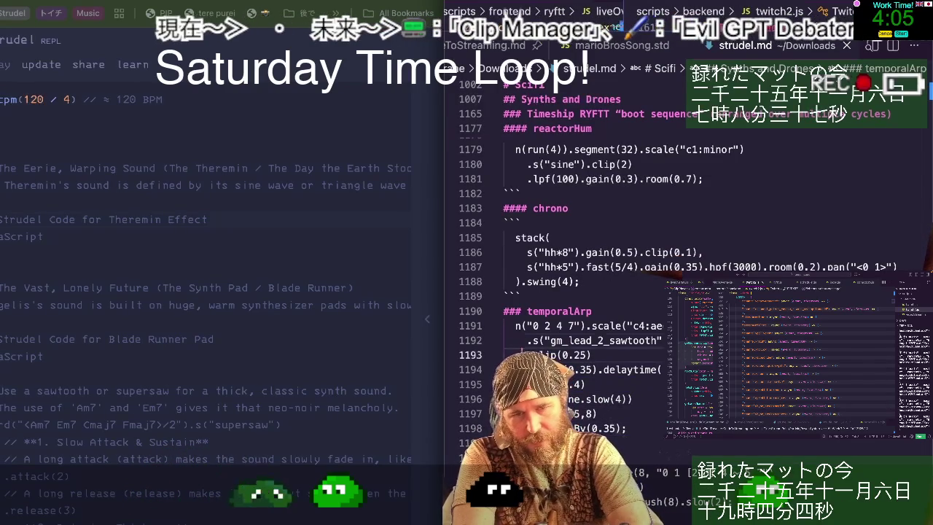
key(Up)
key(Up)
key(Up)
key(Up)
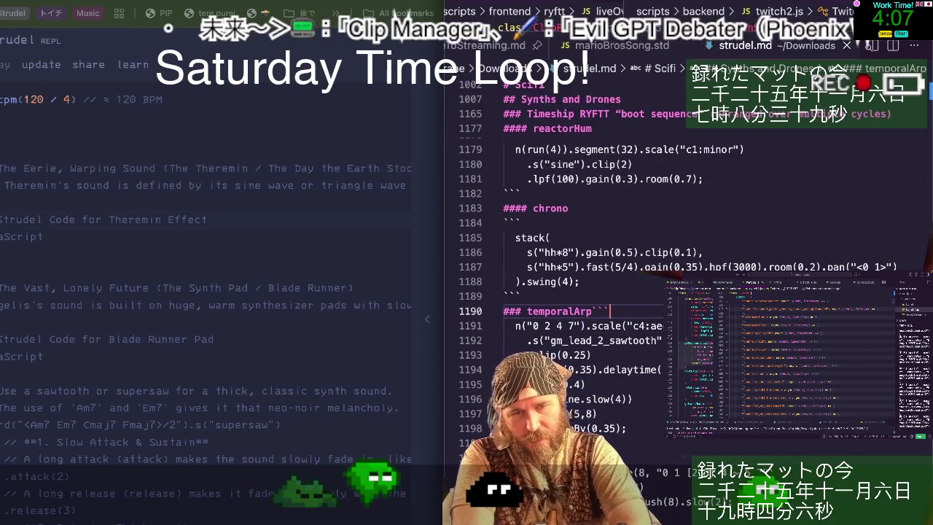
key(End)
key(Return)
text(```)
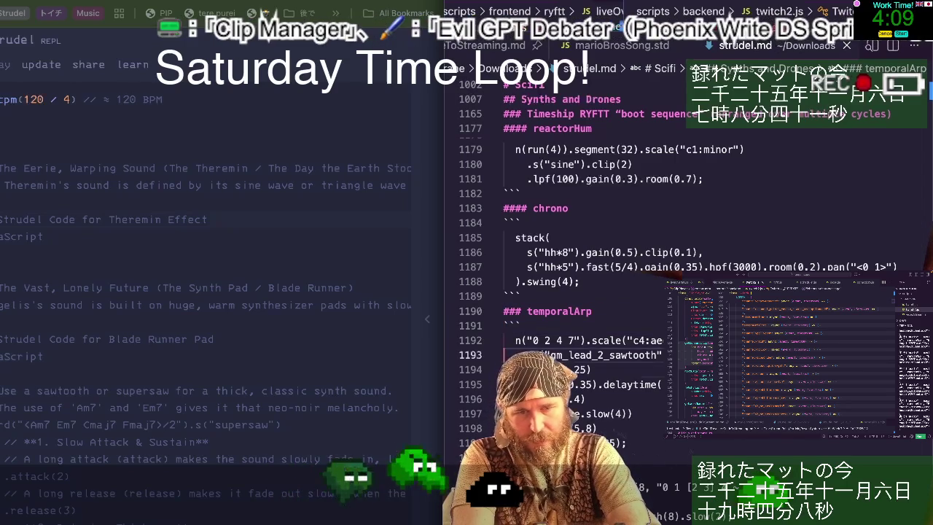
- Open a new browser tab beside the editor
scroll(656, 291, down, 2)
scroll(656, 292, down, 1)
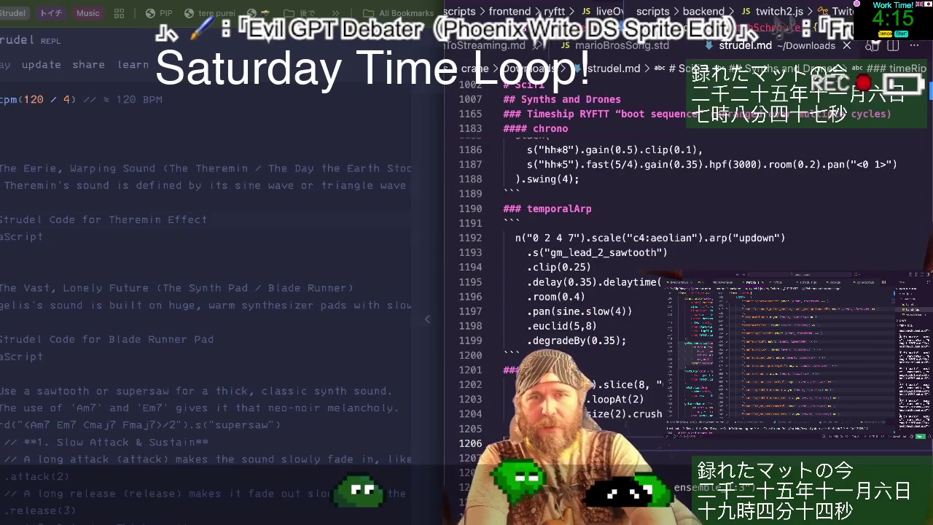
key(ctrl+t)
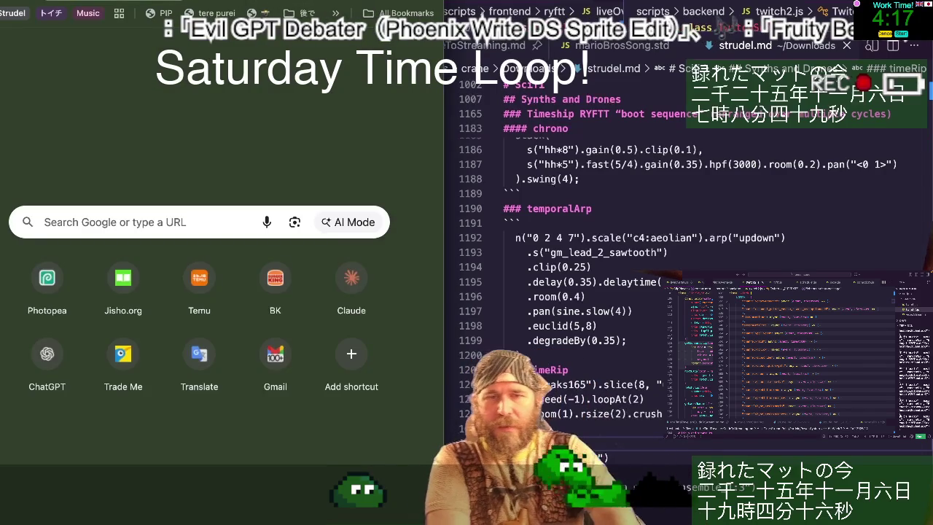
- Close the new tab and open the Strudel docs at the 'coastline' Examples code
key(ctrl+w)
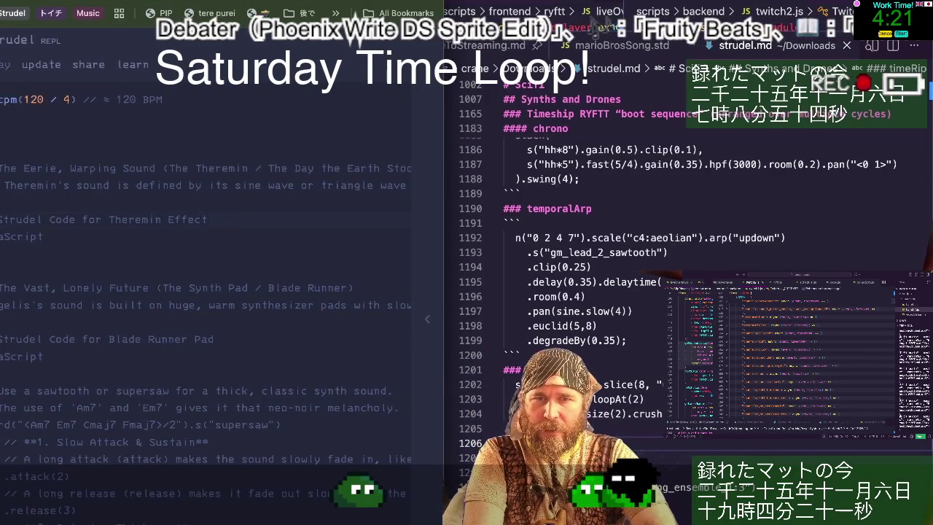
click(134, 64)
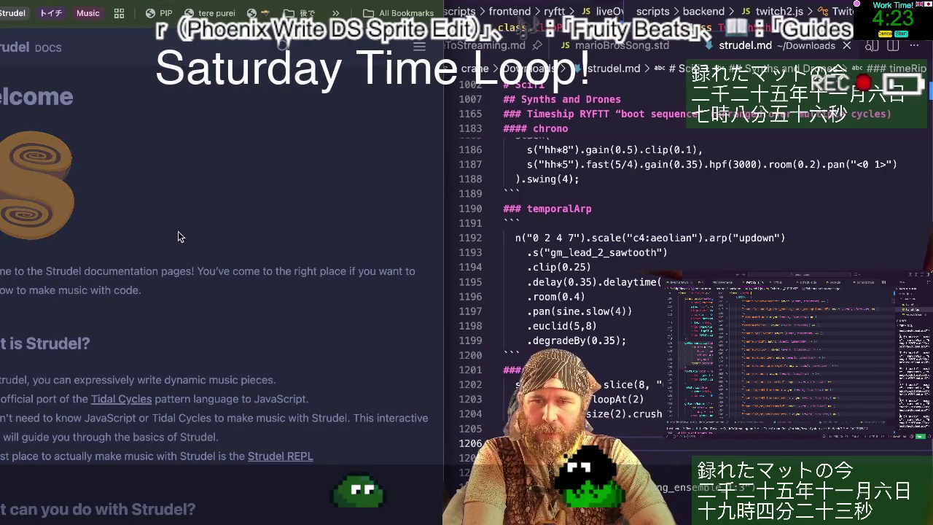
scroll(179, 232, down, 2)
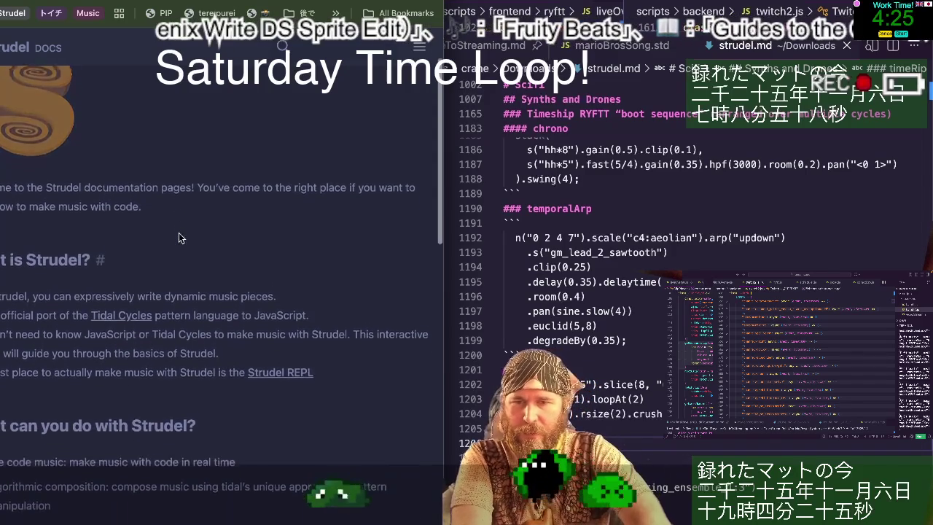
scroll(178, 238, down, 3)
scroll(178, 238, down, 3)
scroll(178, 238, down, 3)
scroll(178, 238, down, 3)
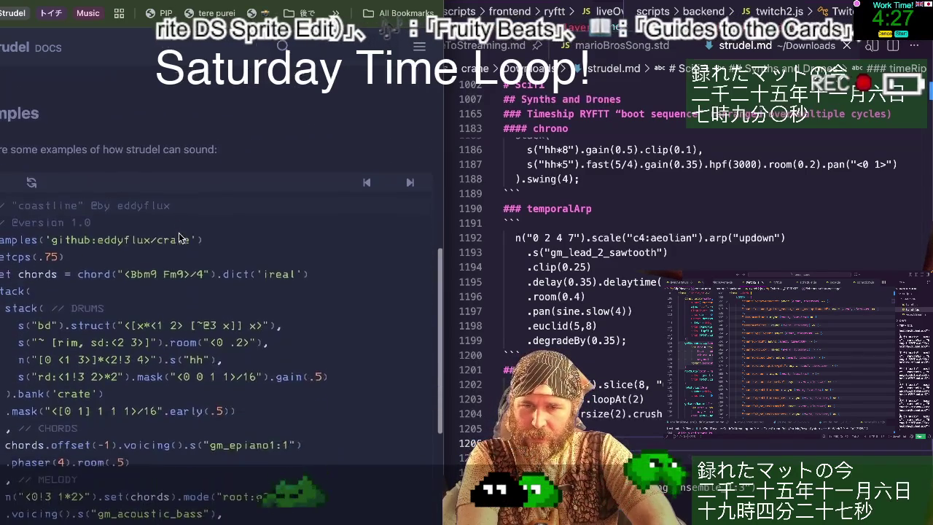
scroll(179, 235, down, 2)
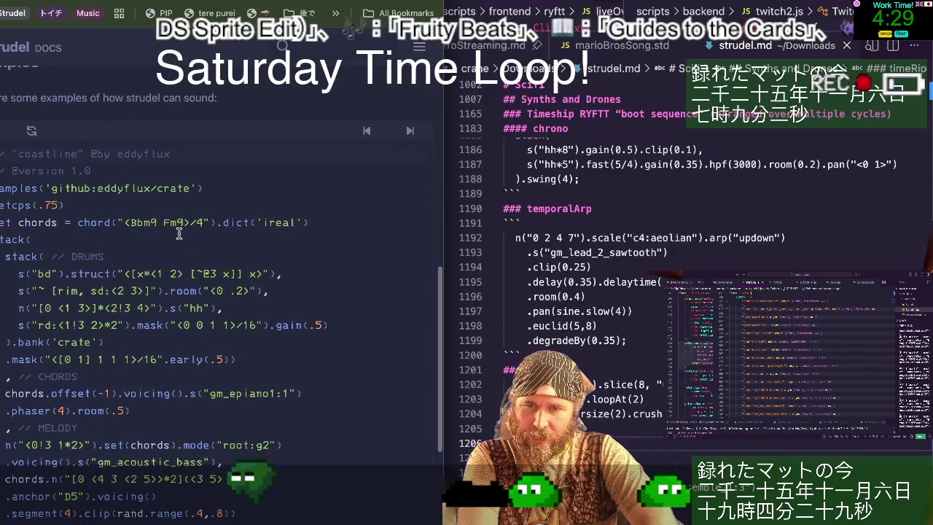
scroll(179, 233, down, 1)
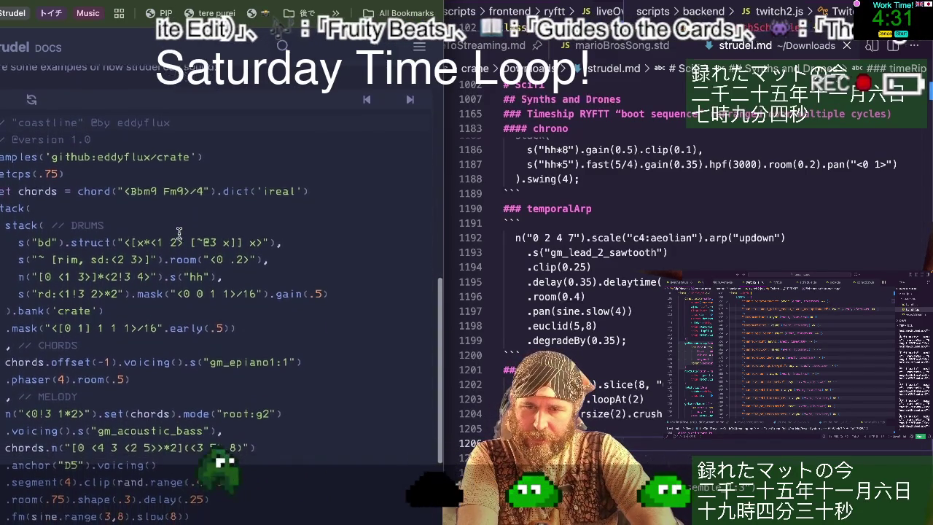
scroll(179, 233, down, 1)
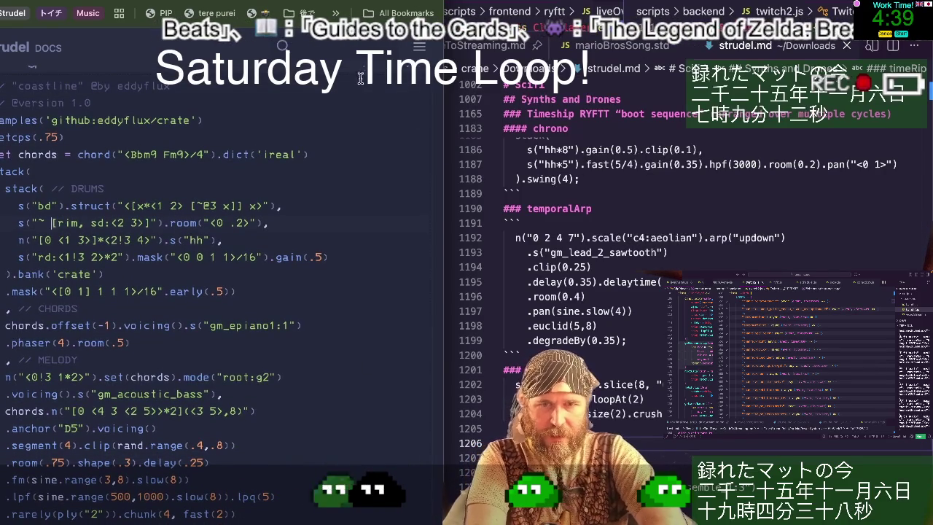
click(657, 254)
- Unfold the # Timeship RYFTT Intro section of strudel.md and scroll to line 67
key(ctrl+Home)
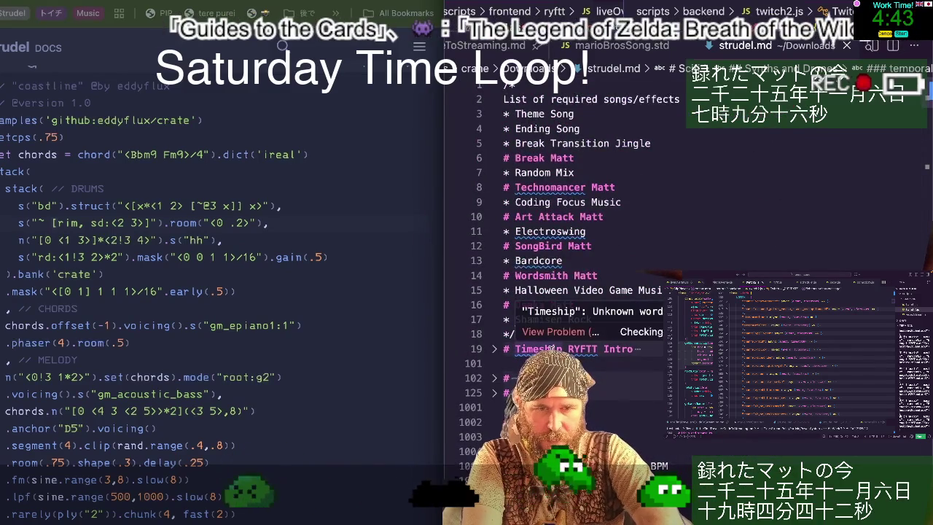
click(495, 348)
scroll(499, 356, down, 2)
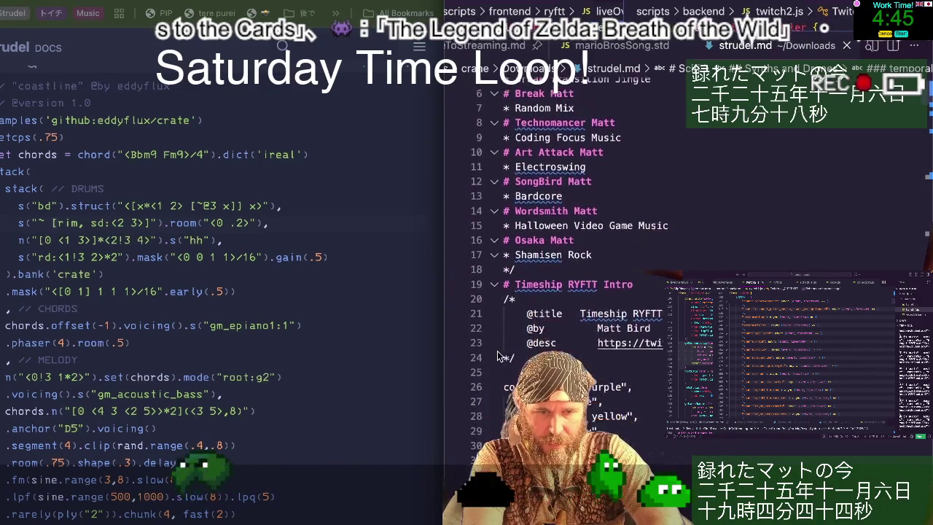
scroll(497, 356, down, 5)
scroll(497, 355, down, 4)
scroll(497, 356, down, 6)
scroll(497, 356, down, 1)
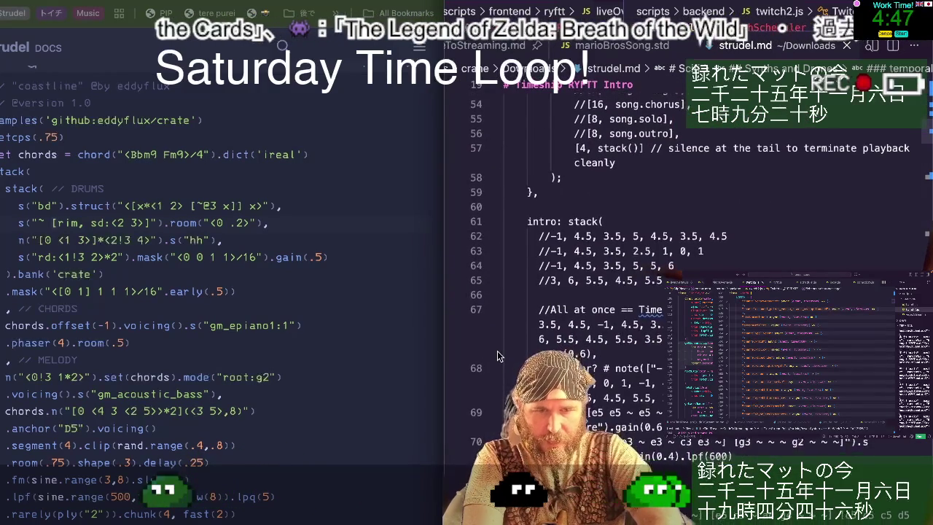
scroll(497, 356, down, 1)
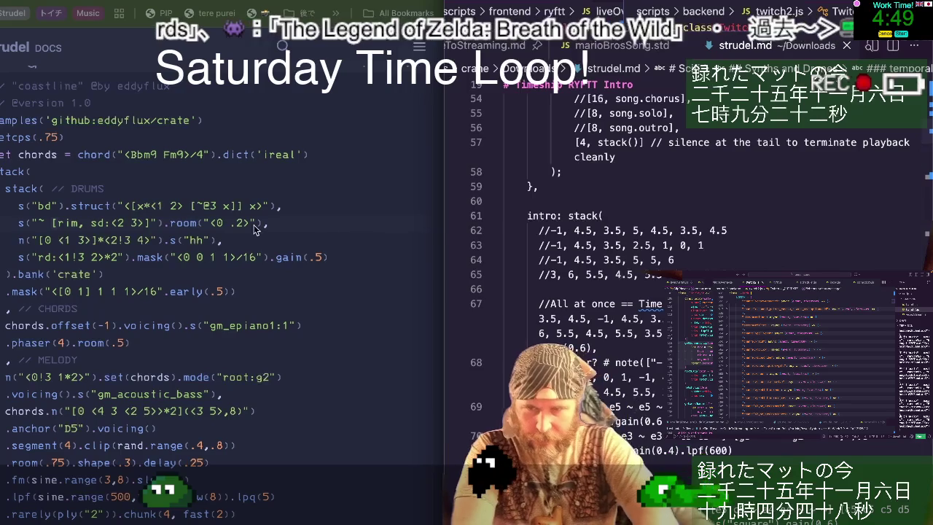
scroll(497, 356, down, 2)
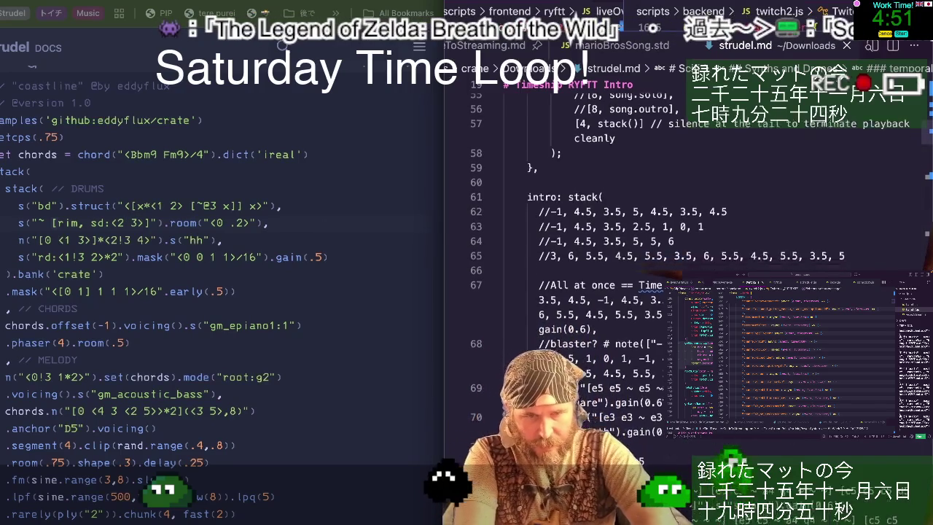
scroll(656, 219, down, 4)
scroll(656, 219, down, 1)
scroll(656, 219, down, 1)
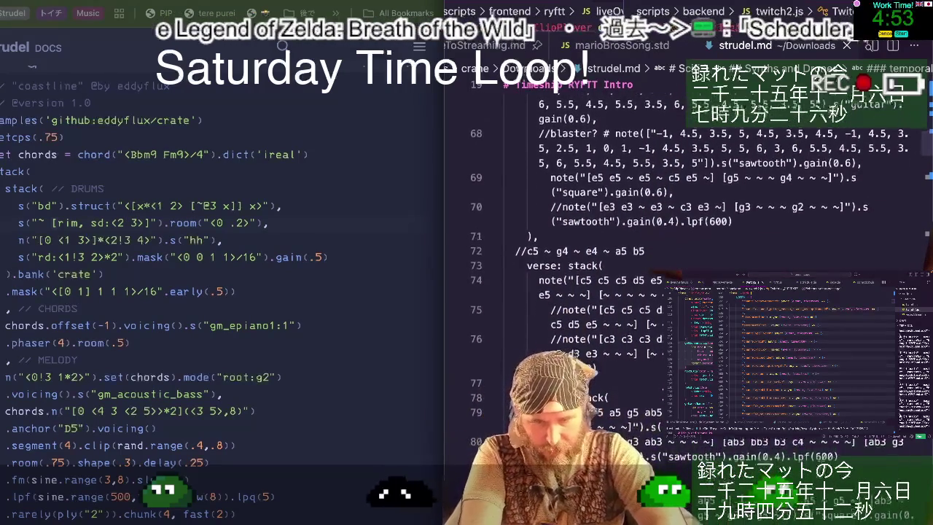
scroll(656, 219, up, 3)
scroll(656, 219, up, 1)
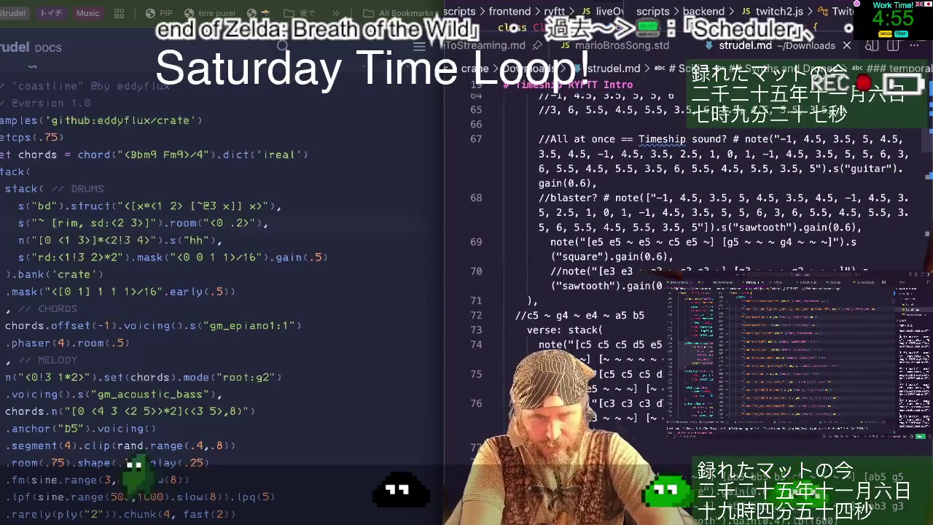
- Select the guitar note(...) pattern ending in gain(0.6) on line 67
click(622, 183)
scroll(621, 185, up, 3)
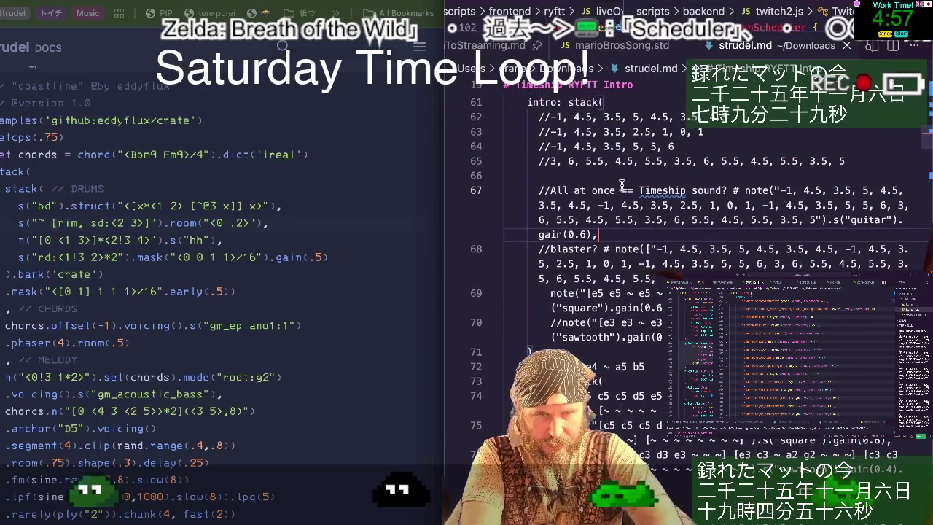
scroll(605, 193, up, 1)
scroll(594, 201, up, 4)
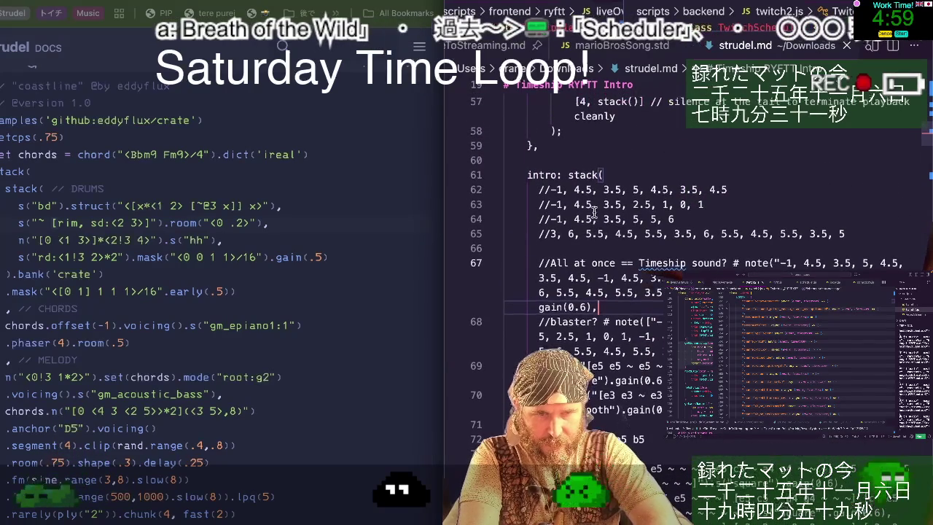
click(782, 262)
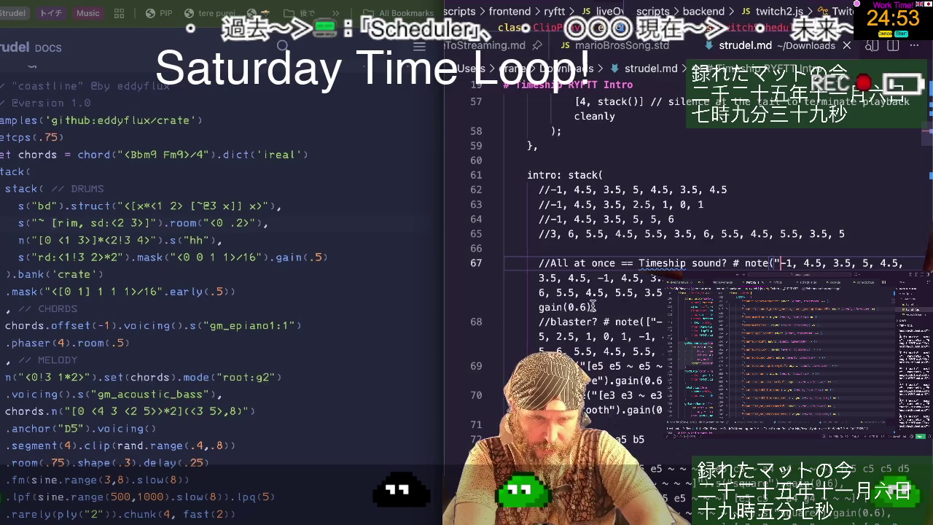
shift+click(744, 261)
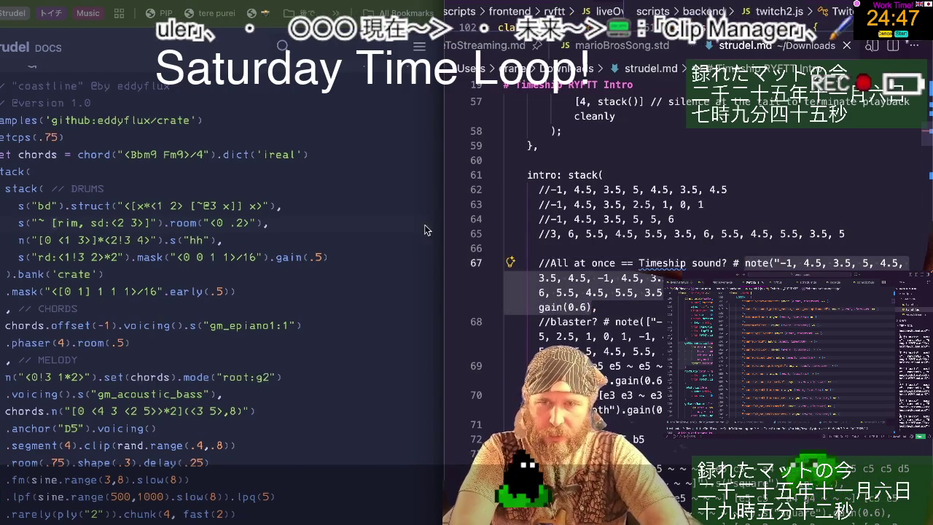
click(51, 222)
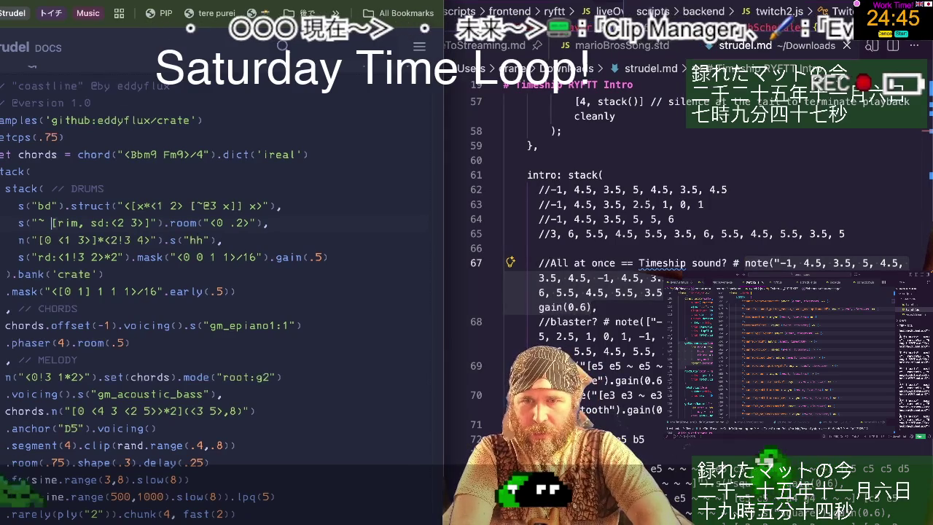
- Replace the docs example with the Timeship note line, wrap it in [ ], and play it
scroll(185, 241, up, 3)
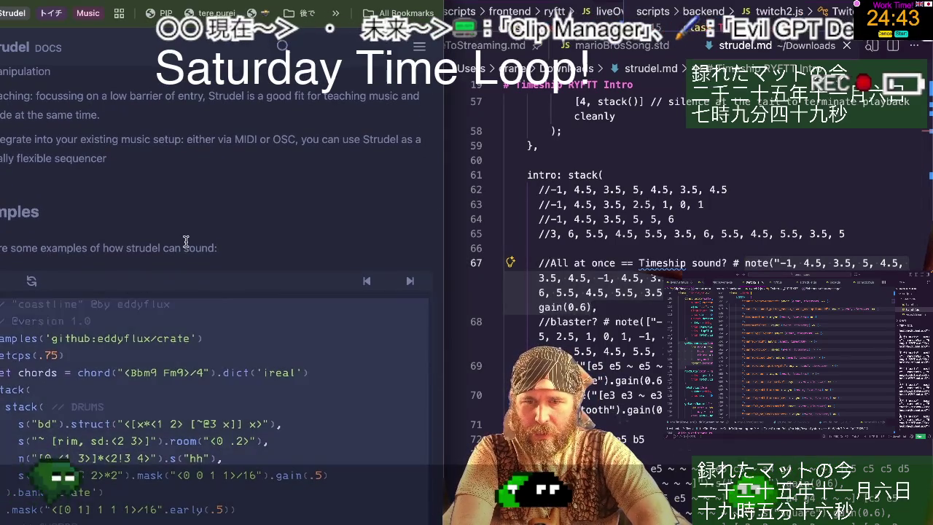
key(ctrl+a)
key(ctrl+v)
key(ctrl+Return)
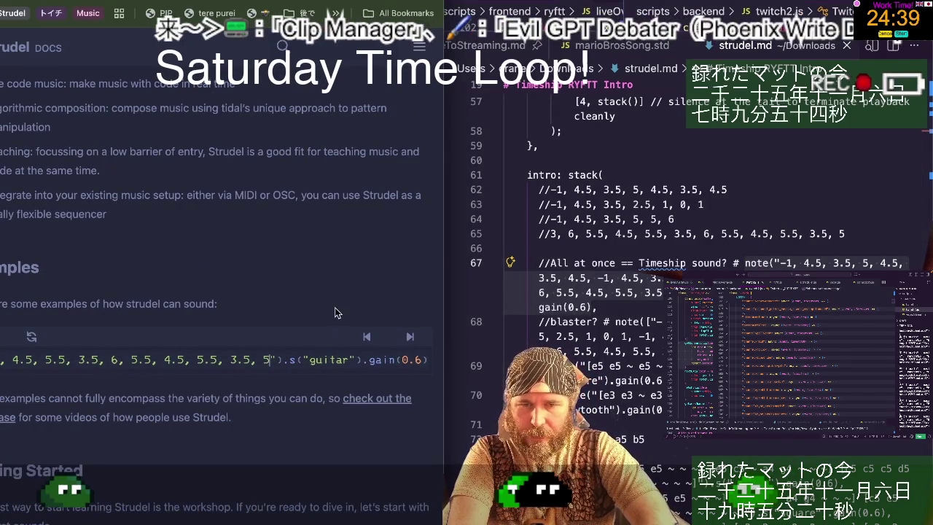
key(Home)
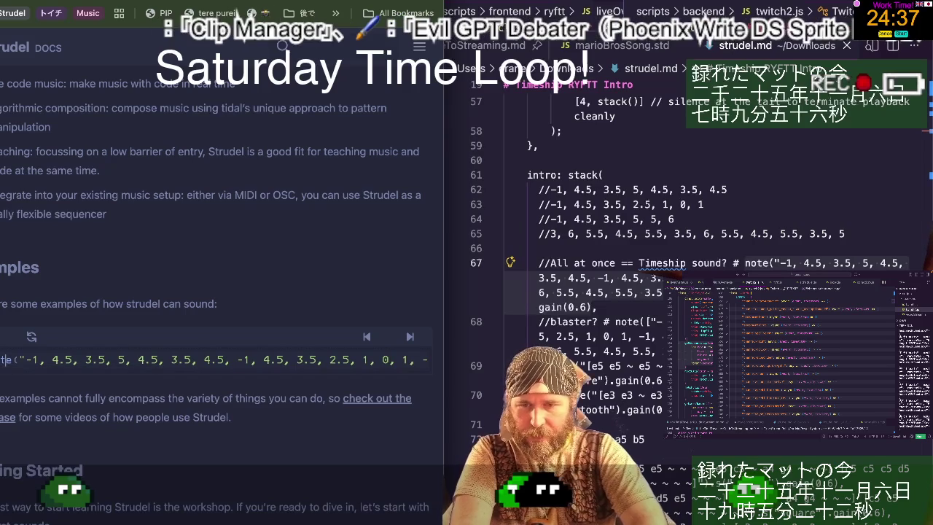
text([)
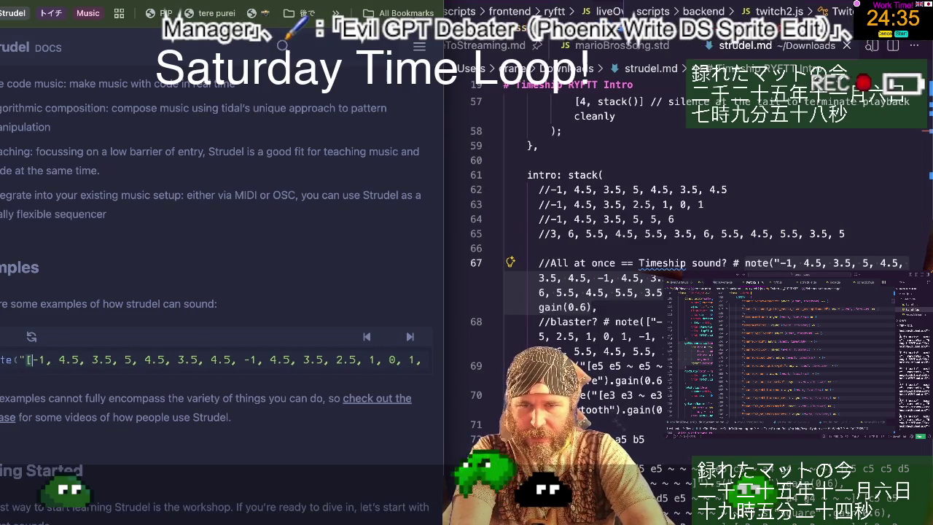
key(ctrl+Return)
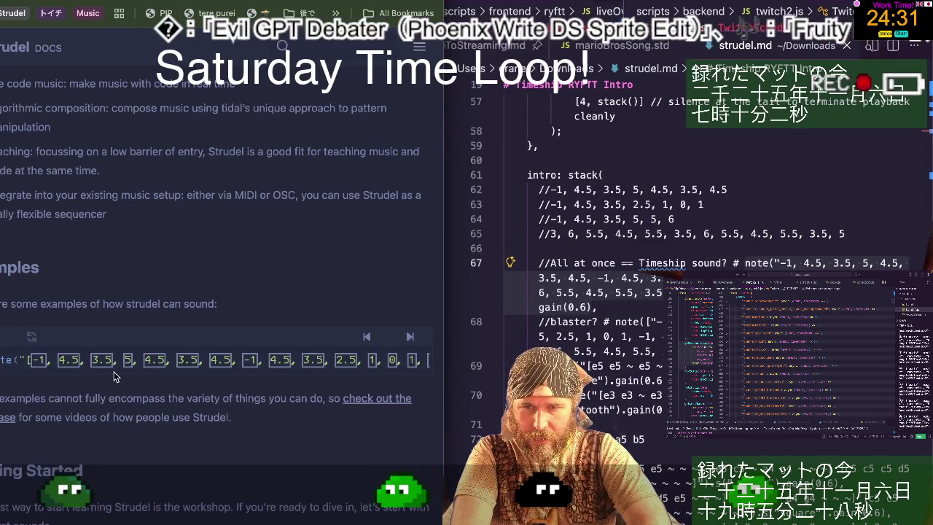
scroll(135, 368, right, 5)
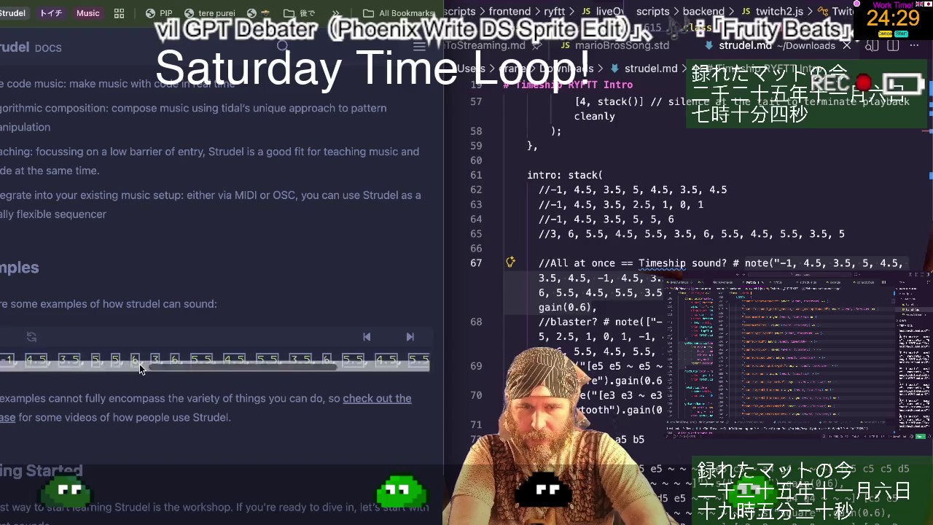
click(589, 307)
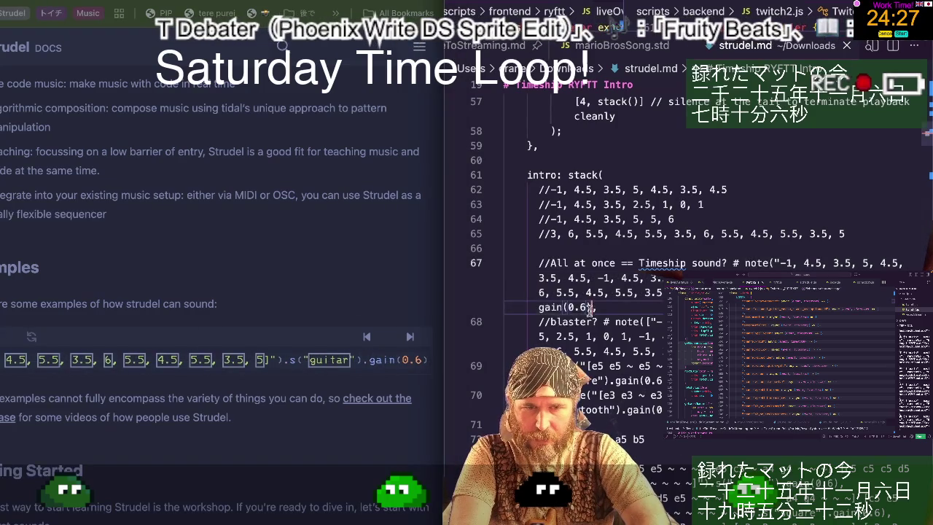
scroll(589, 307, up, 10)
scroll(620, 317, up, 3)
scroll(641, 324, up, 2)
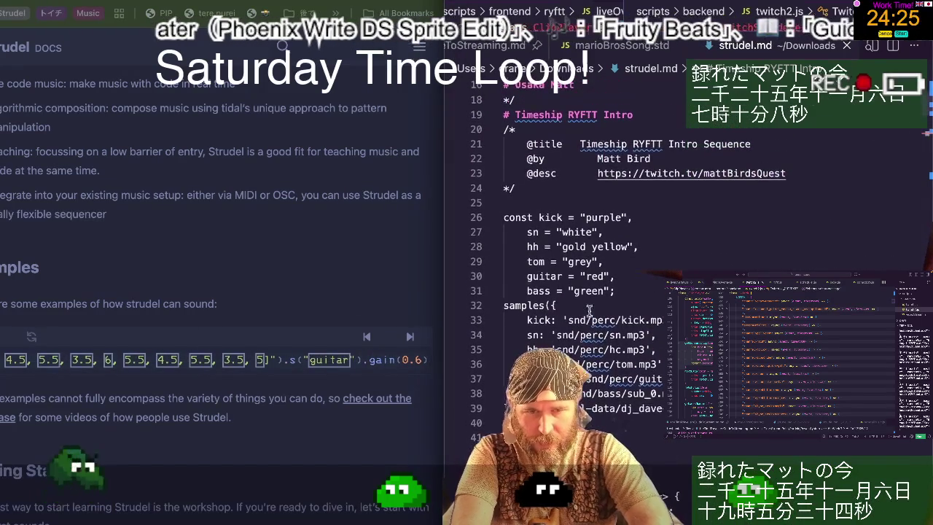
- Select the Timeship RYFTT song code from the const declarations through song.exe()
click(634, 275)
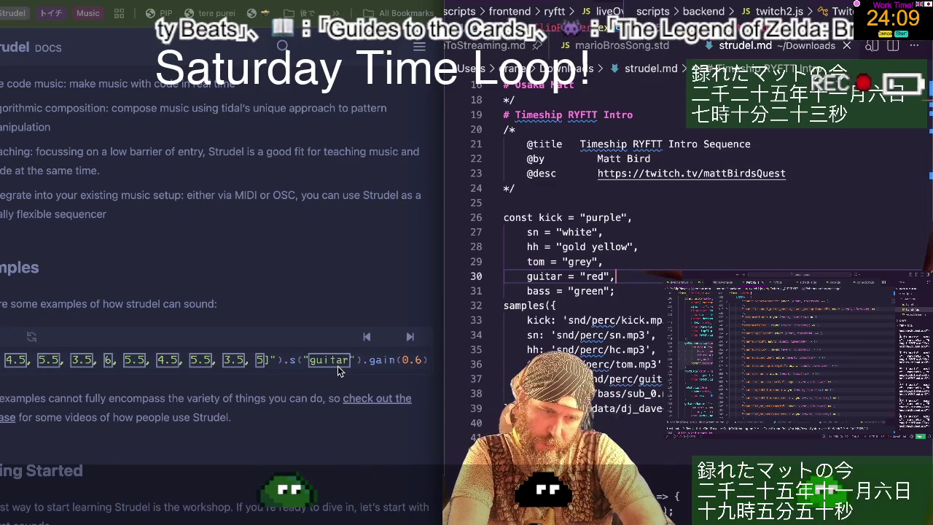
scroll(652, 419, down, 1)
scroll(651, 419, down, 1)
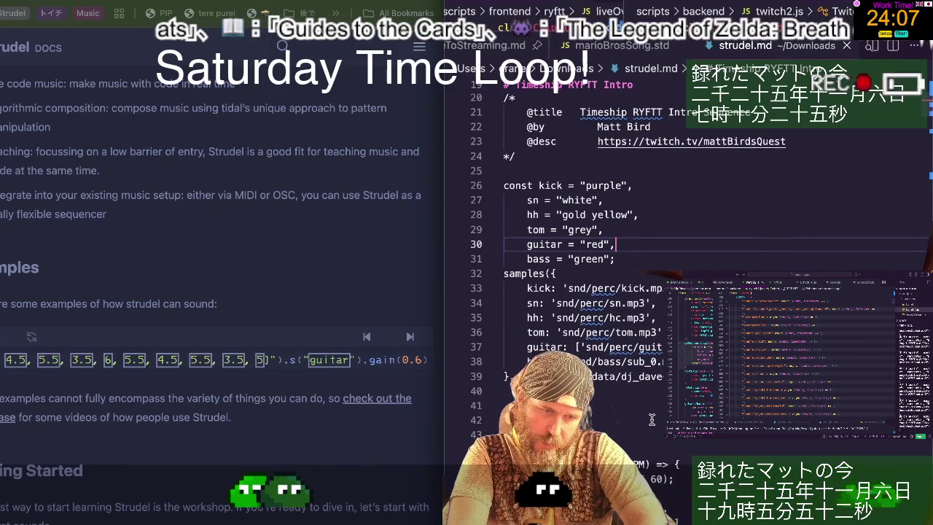
click(514, 185)
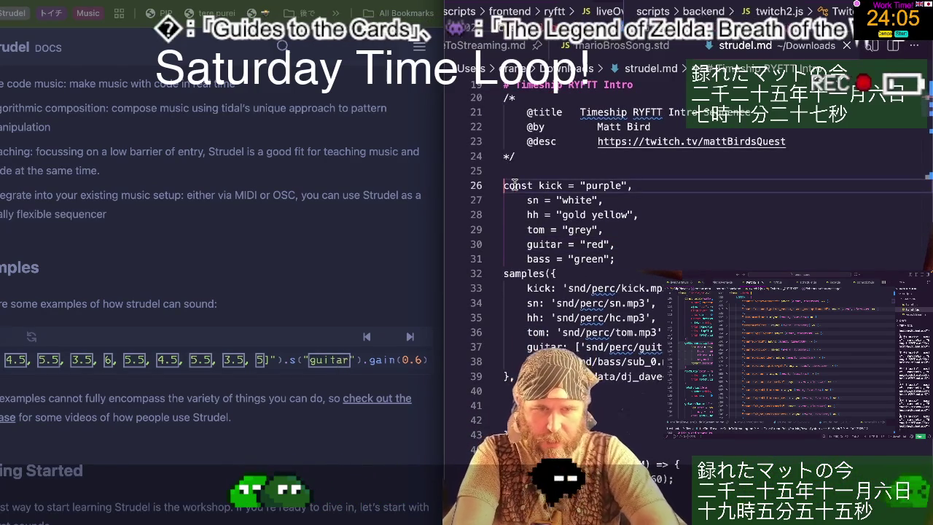
scroll(514, 185, up, 1)
click(530, 123)
scroll(530, 124, down, 2)
scroll(530, 124, down, 5)
scroll(528, 126, down, 5)
scroll(528, 125, down, 4)
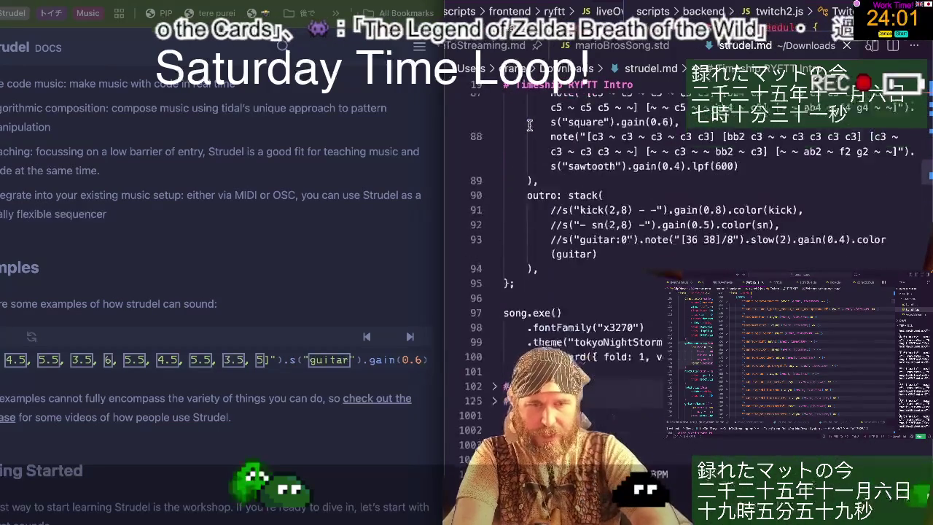
scroll(528, 125, down, 2)
shift+click(671, 289)
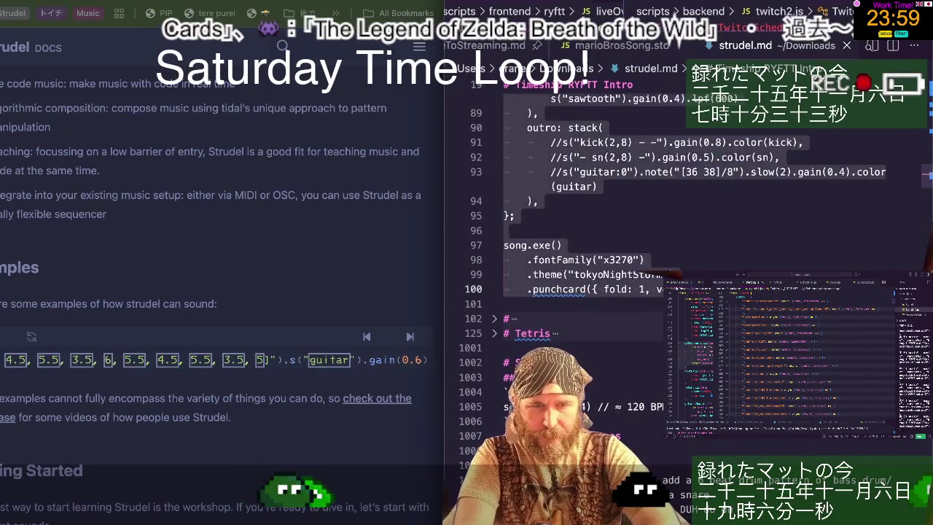
click(289, 365)
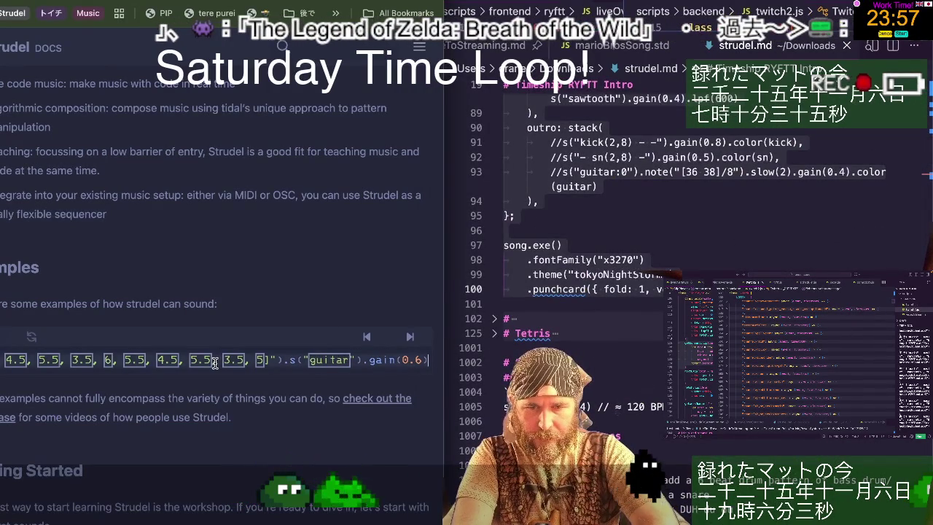
- Paste the full Timeship RYFTT song over the docs example code
key(ctrl+a)
key(ctrl+v)
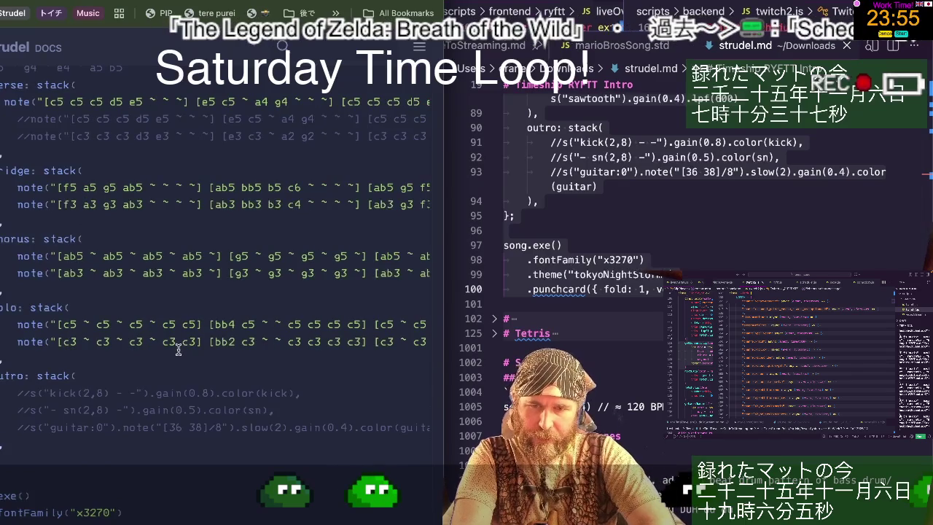
scroll(177, 349, up, 1)
scroll(178, 350, up, 8)
scroll(178, 350, up, 1)
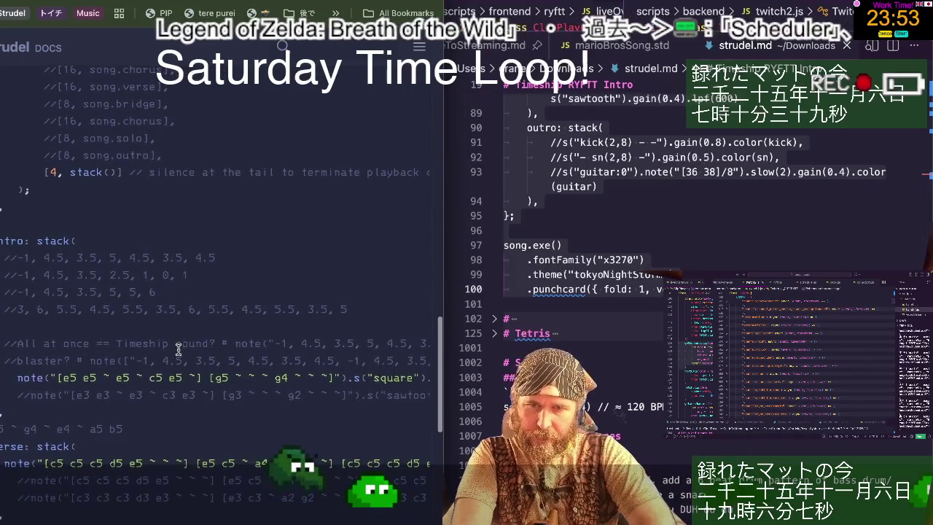
scroll(178, 350, up, 3)
scroll(178, 350, down, 11)
scroll(178, 350, down, 3)
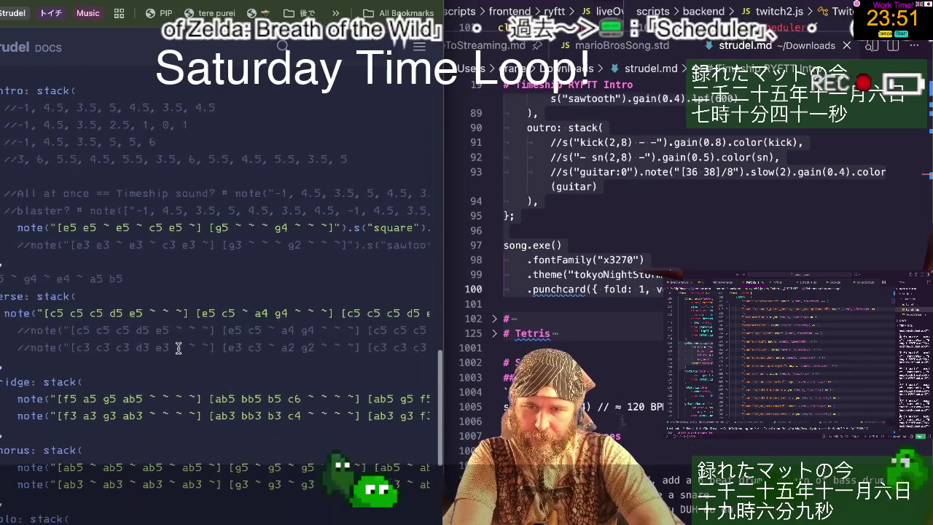
scroll(178, 348, down, 1)
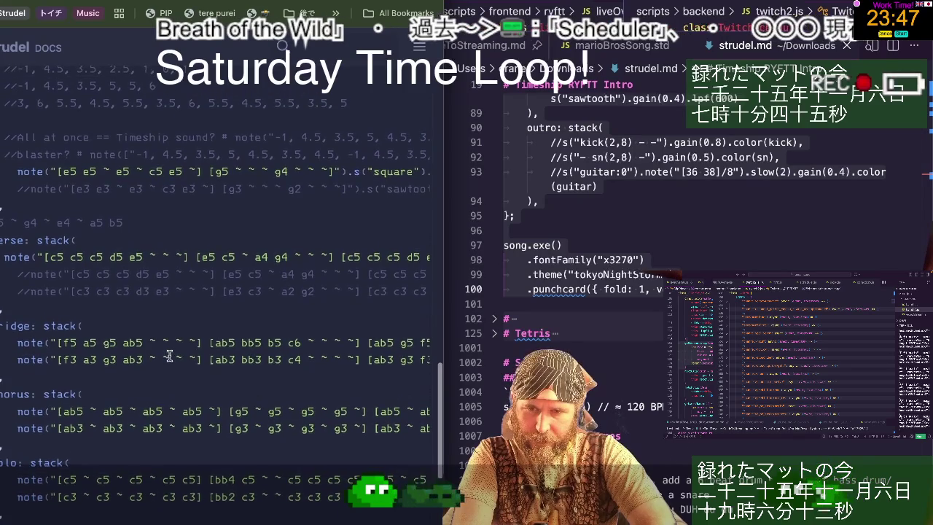
scroll(169, 354, up, 8)
scroll(169, 355, up, 2)
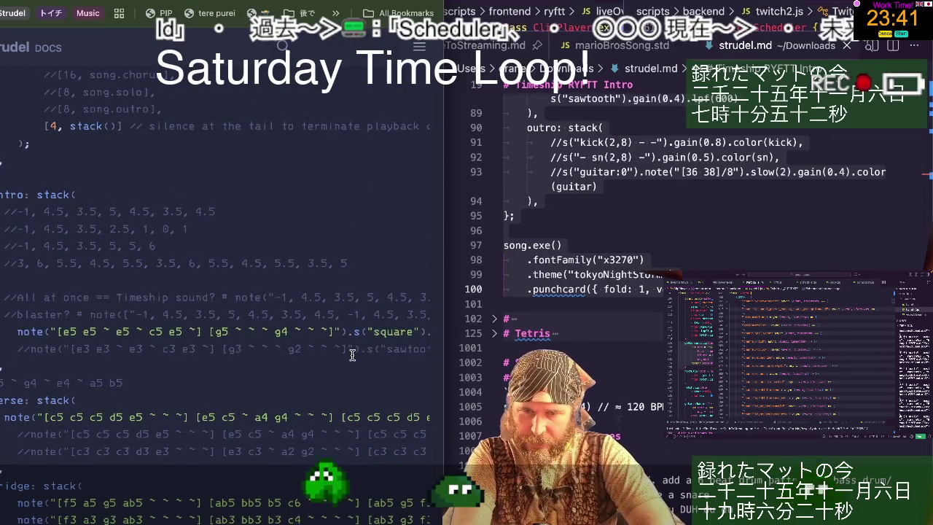
- Find the commented -1, 4.5, 3.5 number sequence and select the intro melody's first bar
click(274, 297)
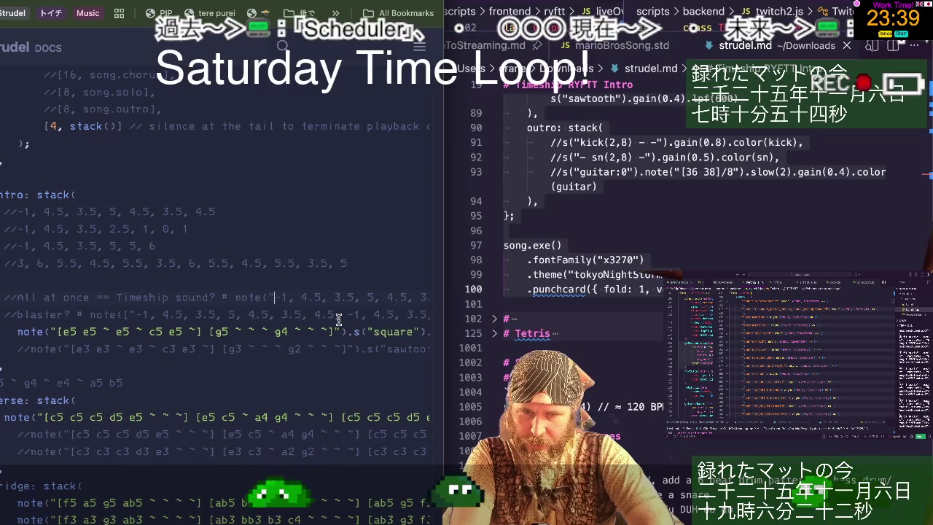
scroll(338, 319, right, 5)
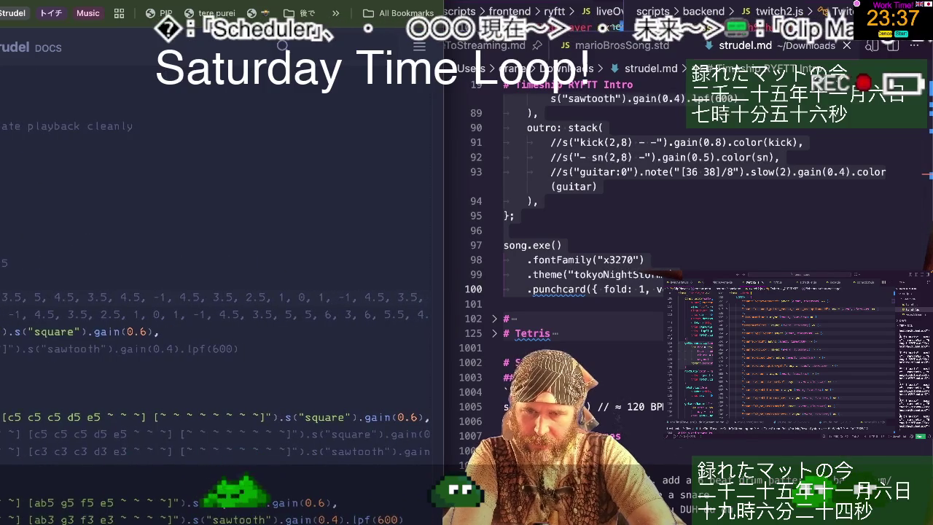
scroll(215, 321, left, 5)
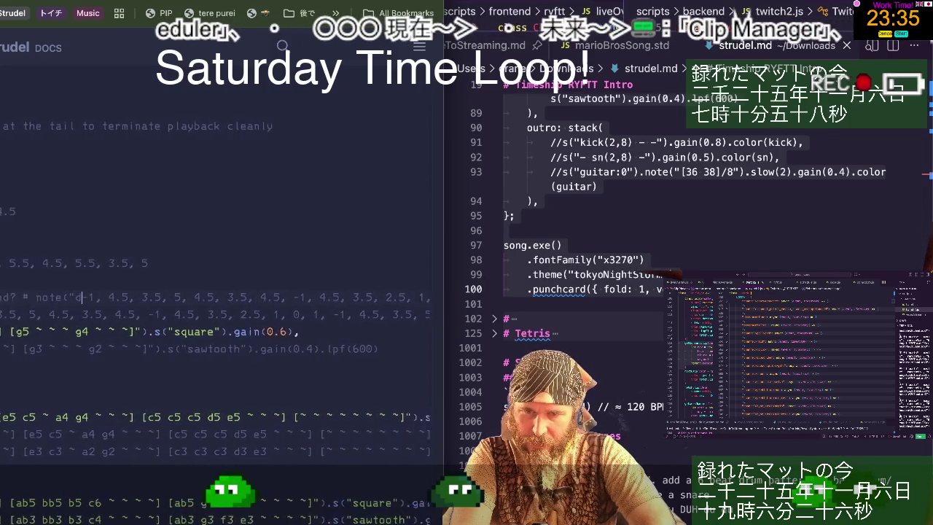
scroll(219, 320, right, 3)
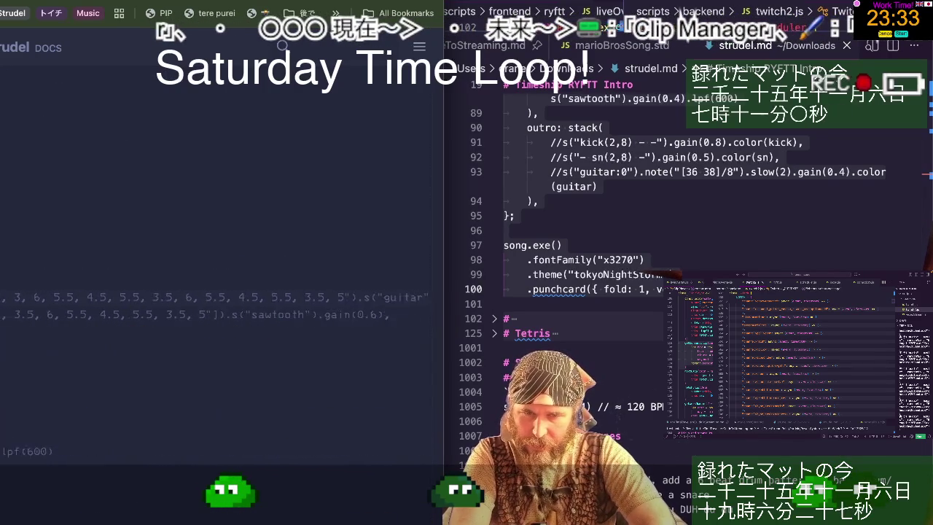
scroll(219, 321, right, 2)
scroll(218, 320, right, 2)
scroll(382, 306, right, 1)
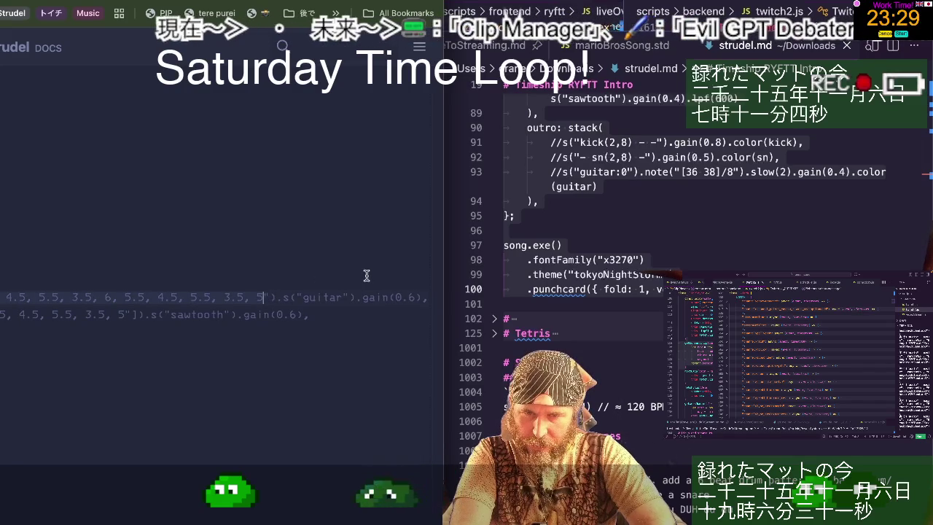
scroll(366, 275, left, 10)
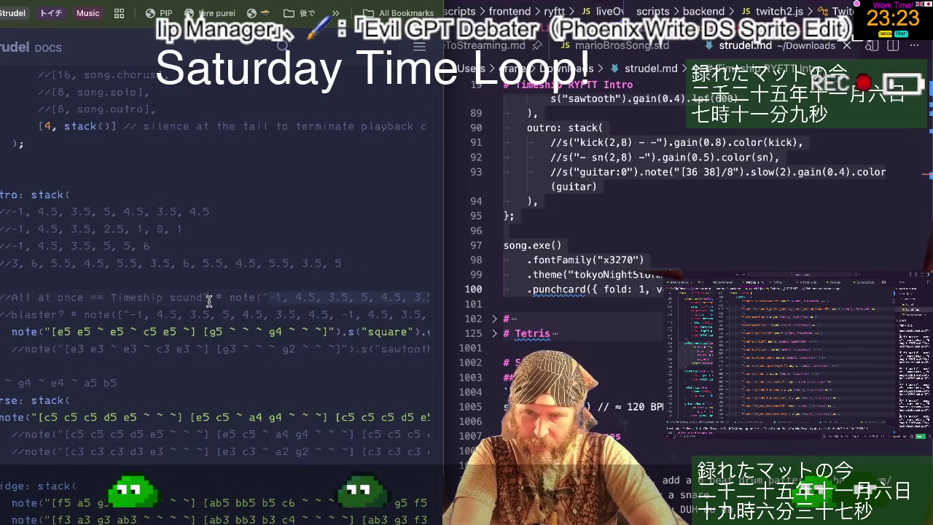
click(56, 332)
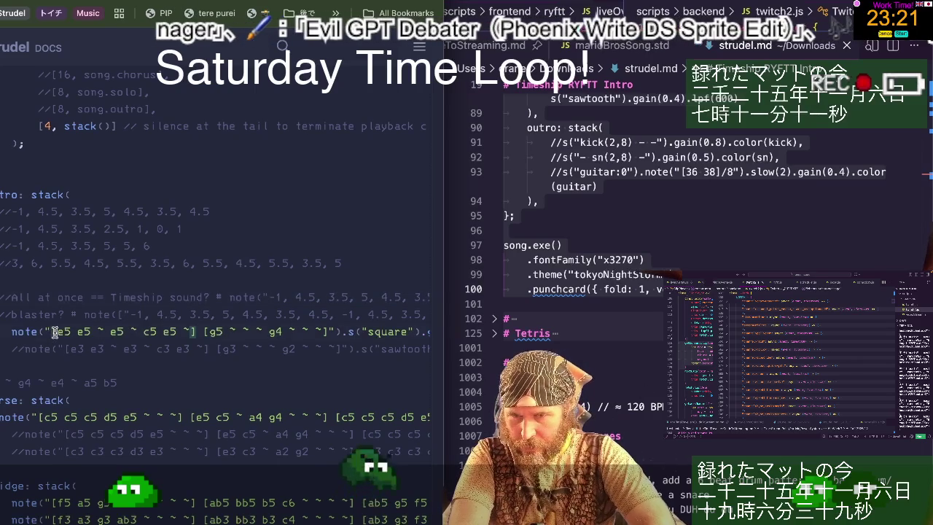
click(189, 332)
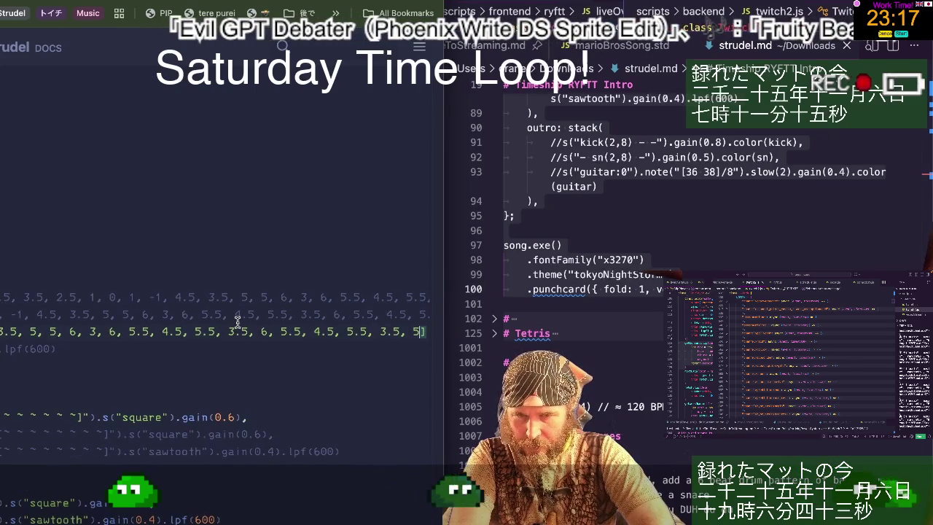
scroll(237, 322, right, 5)
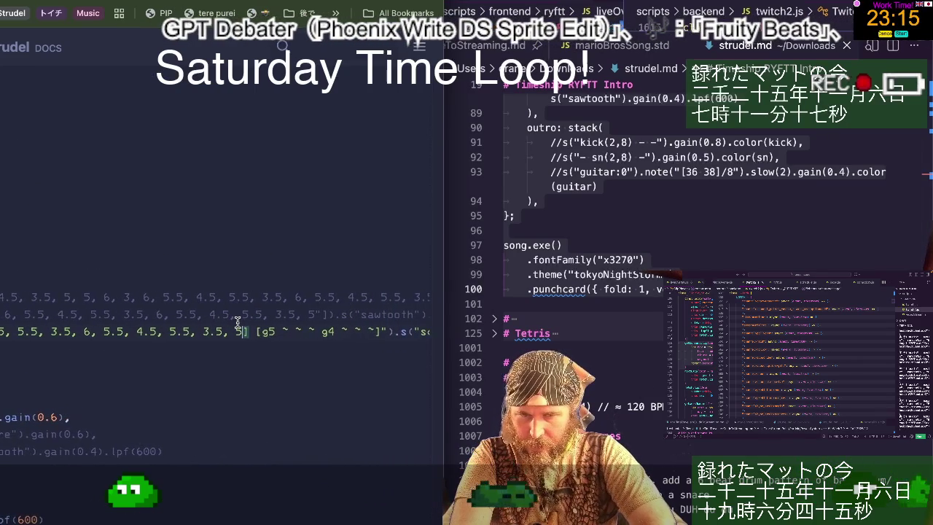
scroll(236, 322, left, 5)
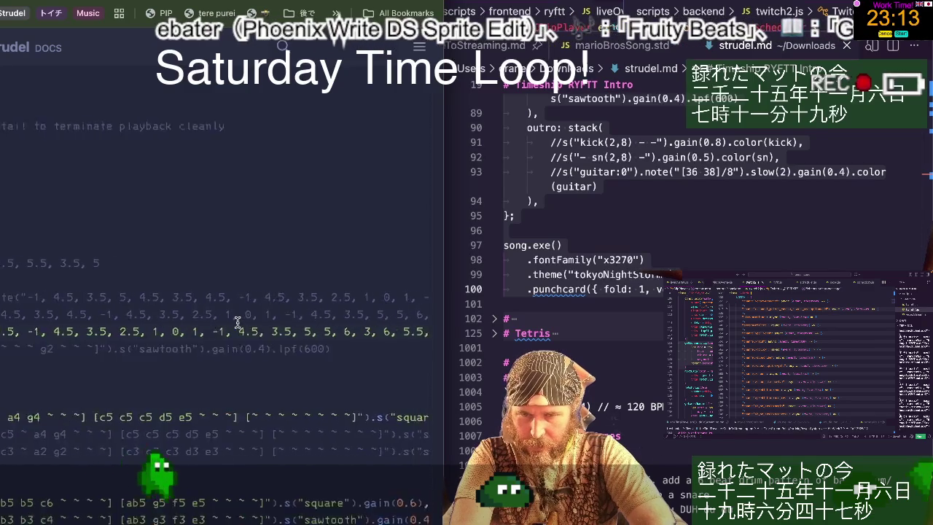
scroll(236, 321, left, 3)
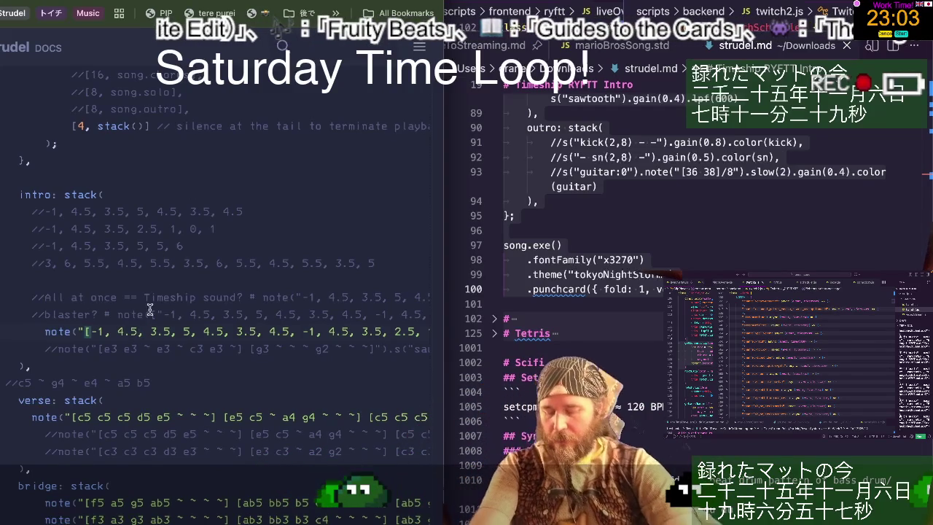
- Revert the intro note line, then paste the numeric list above it and edit values to 8 and 4
key(ctrl+z)
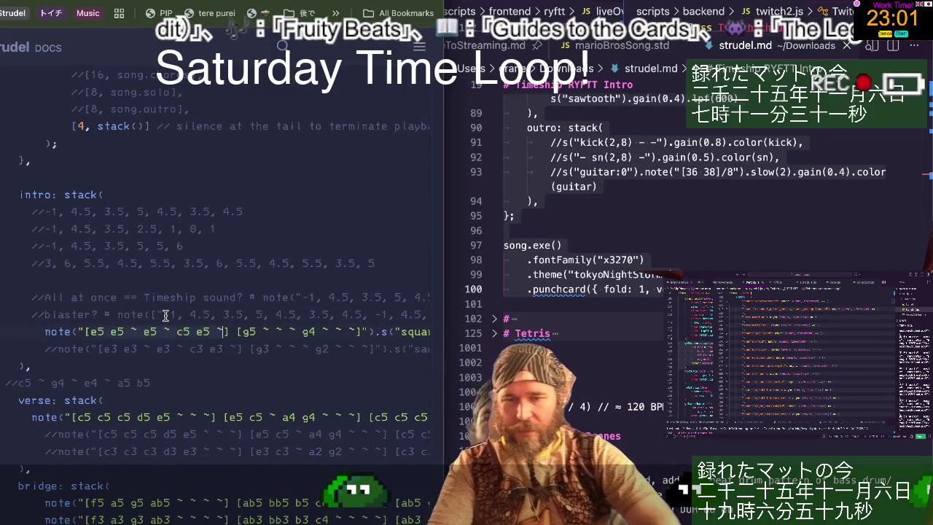
key(Home)
key(Return)
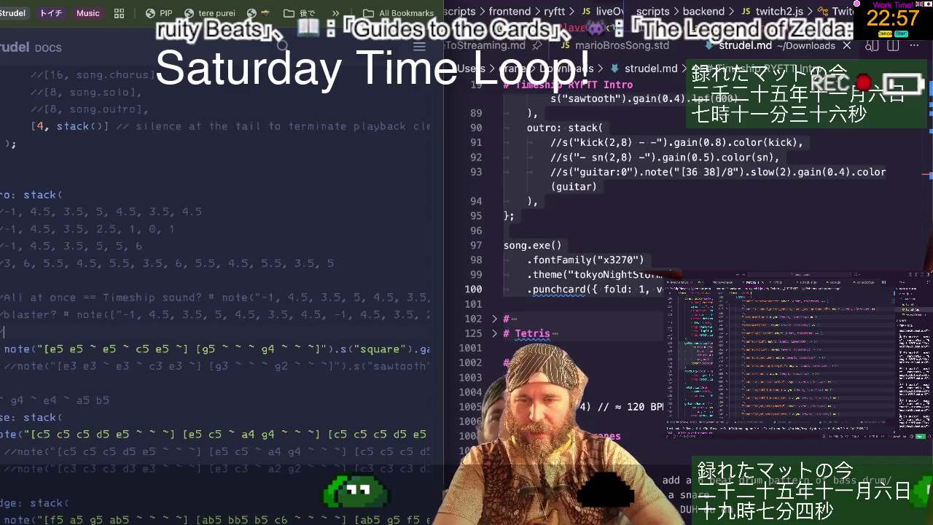
key(ctrl+v)
key(ctrl+v)
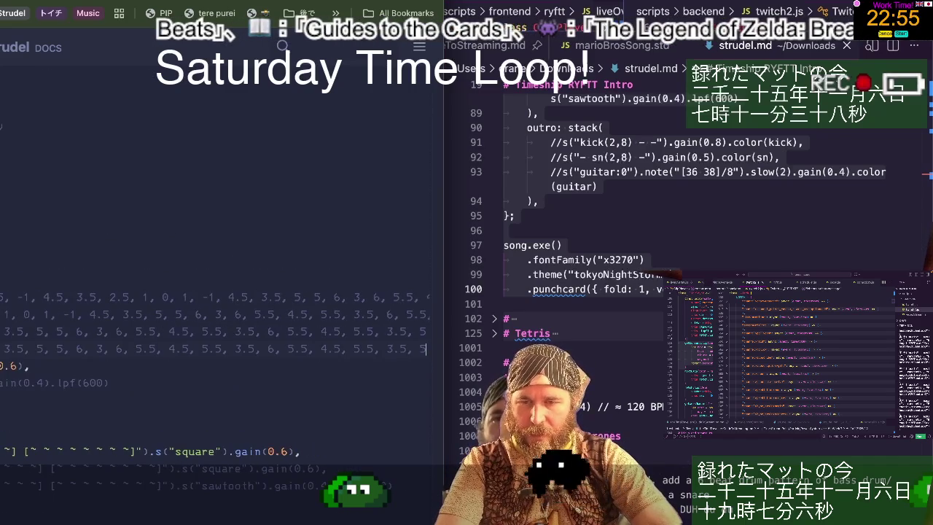
key(Home)
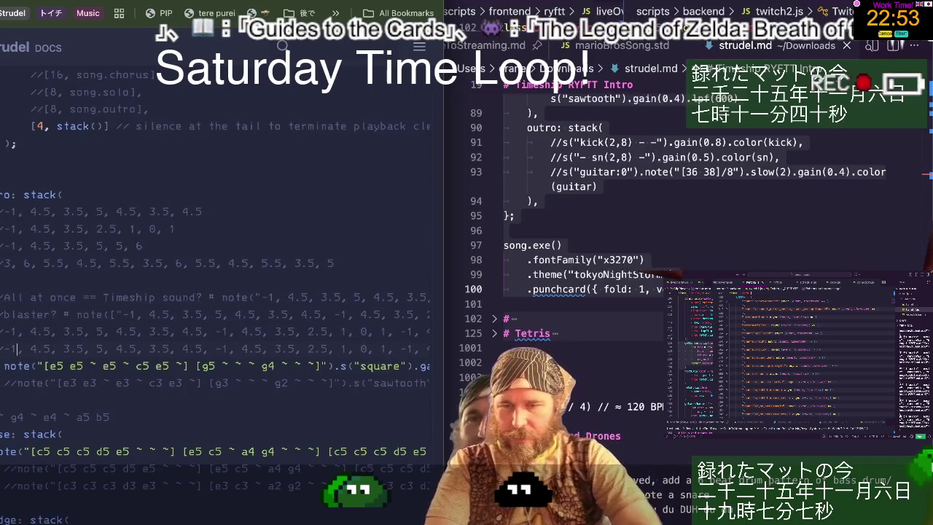
key(BackSpace)
key(BackSpace)
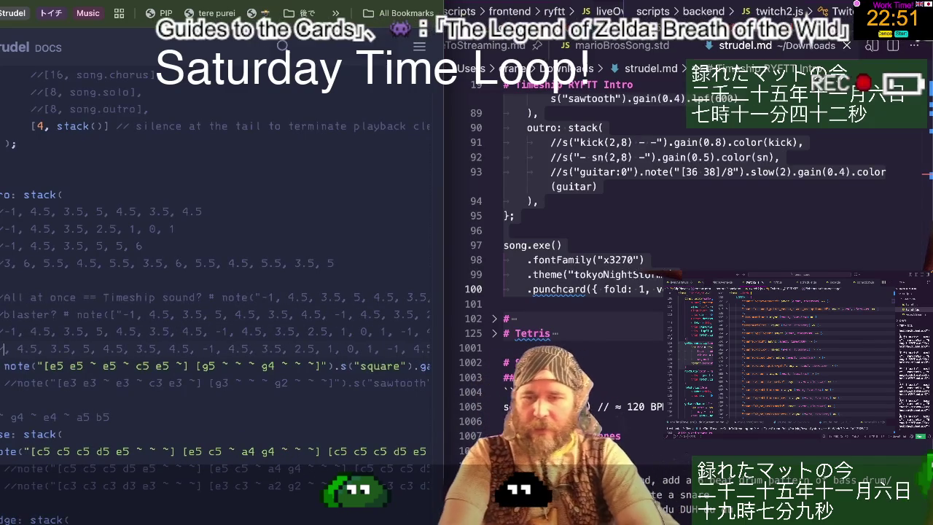
text(8)
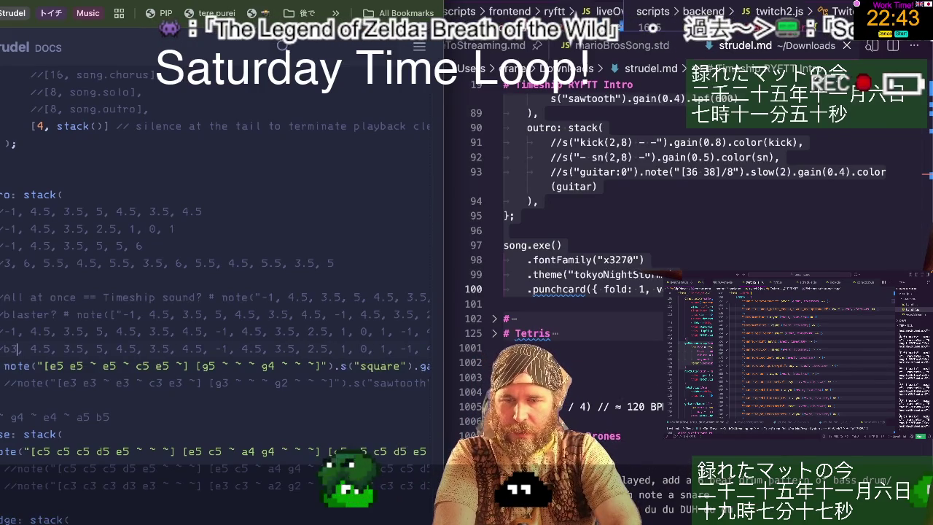
key(Right)
key(Right)
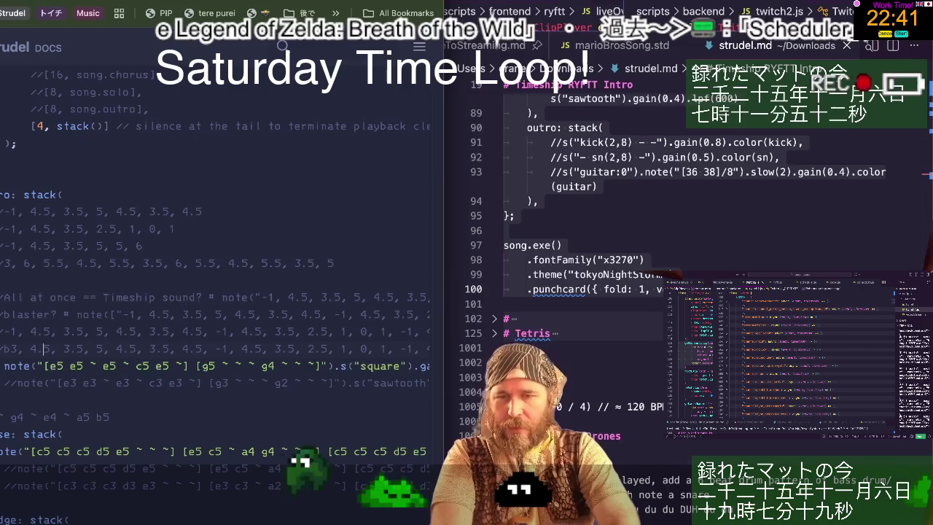
key(Right)
key(Right)
key(Right)
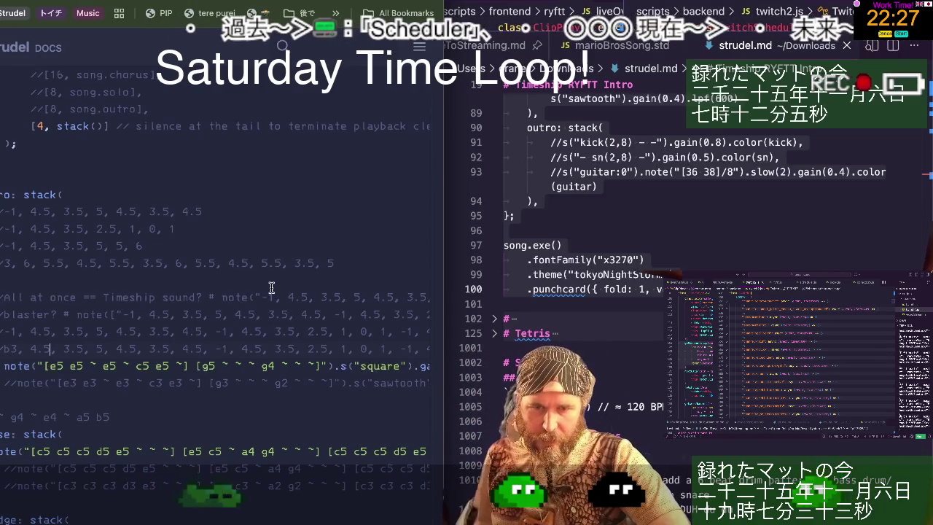
key(Left)
key(Left)
key(Left)
key(BackSpace)
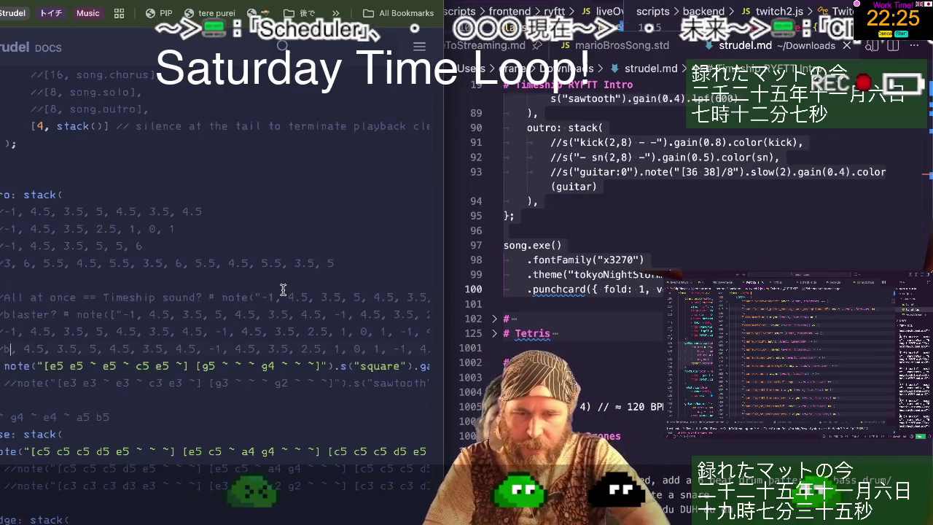
text(4)
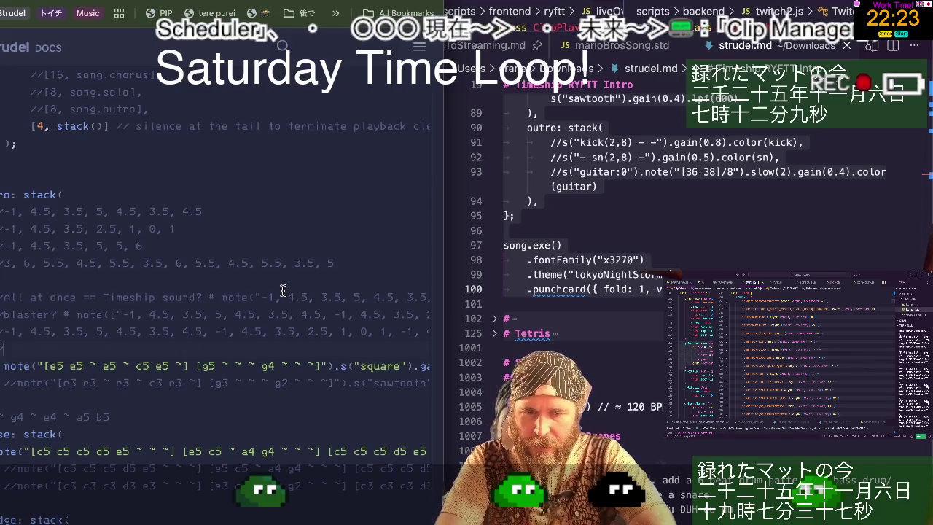
key(Up)
key(End)
key(Home)
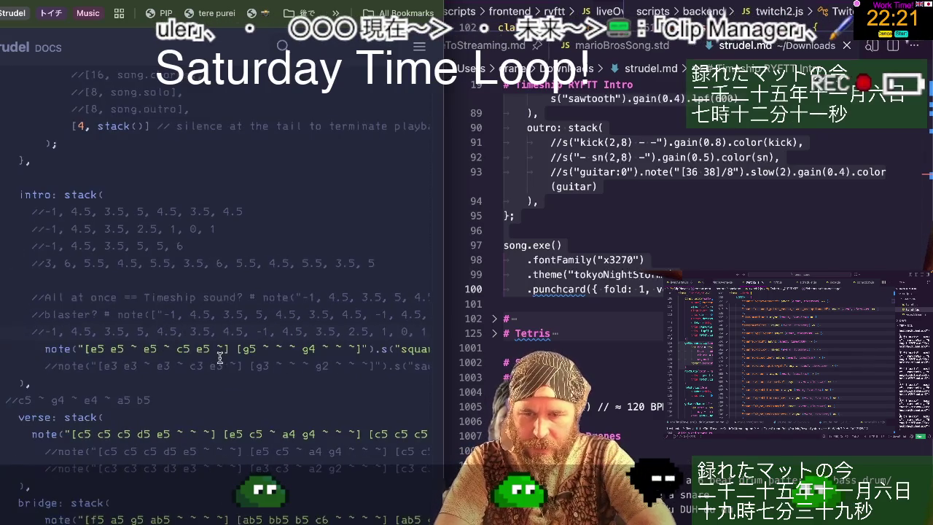
- Paste the number list into the intro note brackets, undo the extra g5/g4 bar, and return to VS Code
click(89, 350)
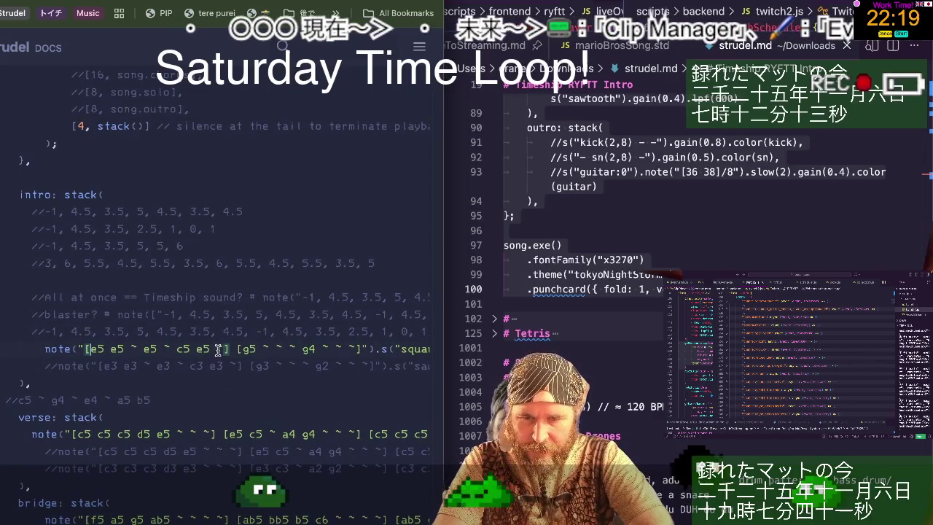
key(ctrl+v)
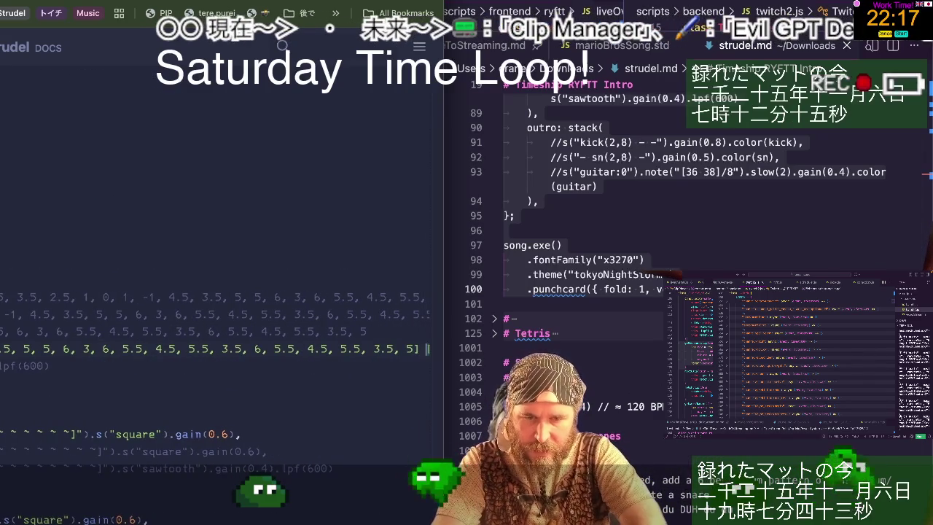
text([g5 ~ )
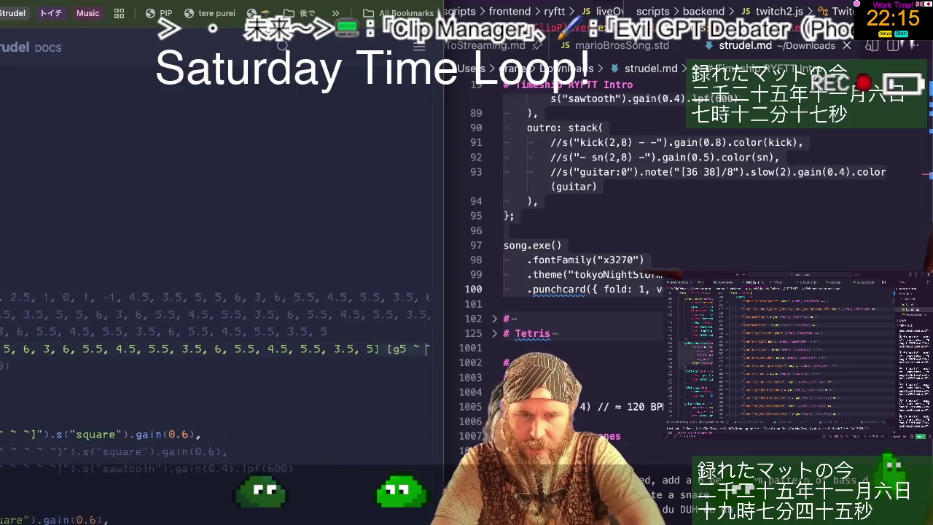
text(~ ~ g4 ~ ~ ~]").s("squ)
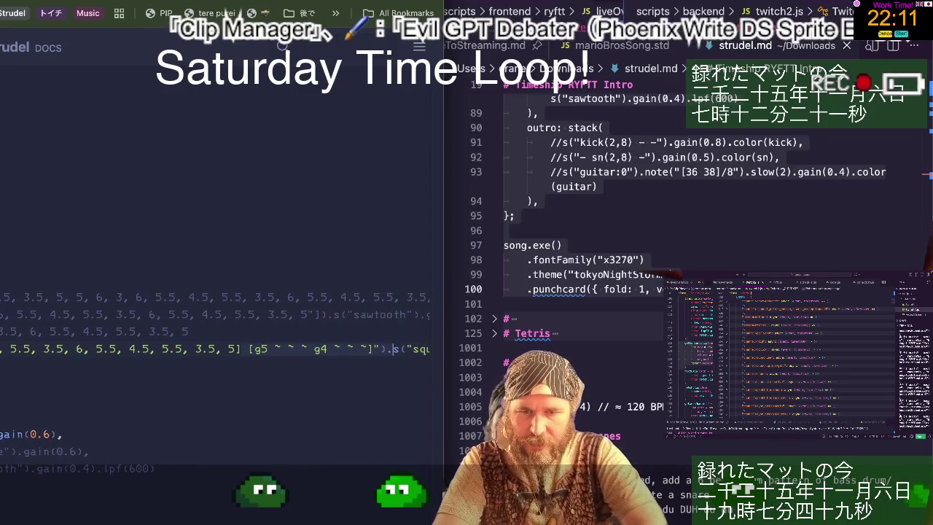
key(ctrl+z)
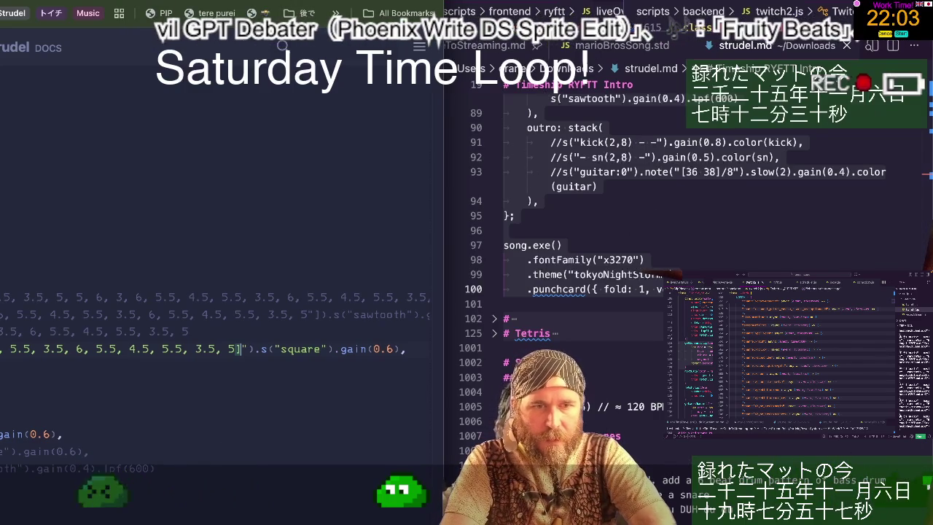
key(super+Tab)
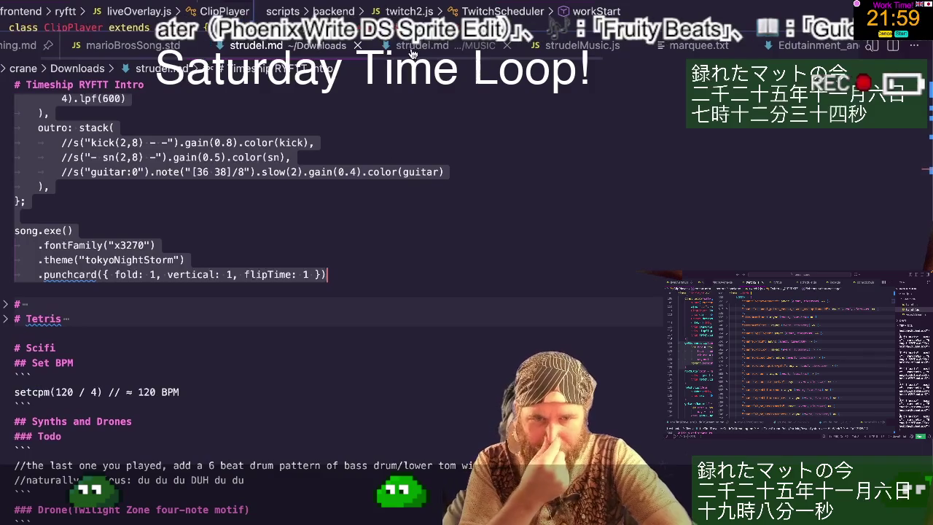
- Unfold the Tetris section and its folded code block in strudel.md
scroll(326, 250, down, 4)
scroll(96, 185, up, 1)
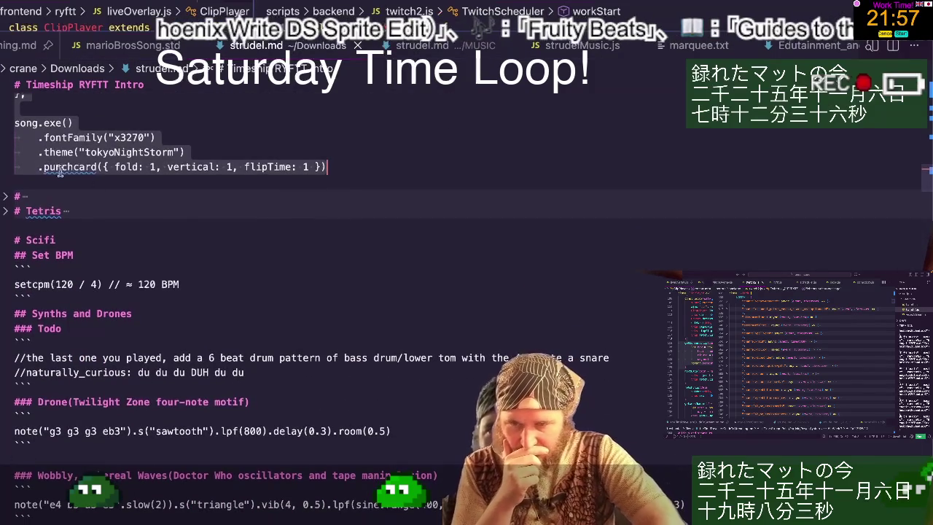
click(5, 211)
scroll(4, 215, down, 2)
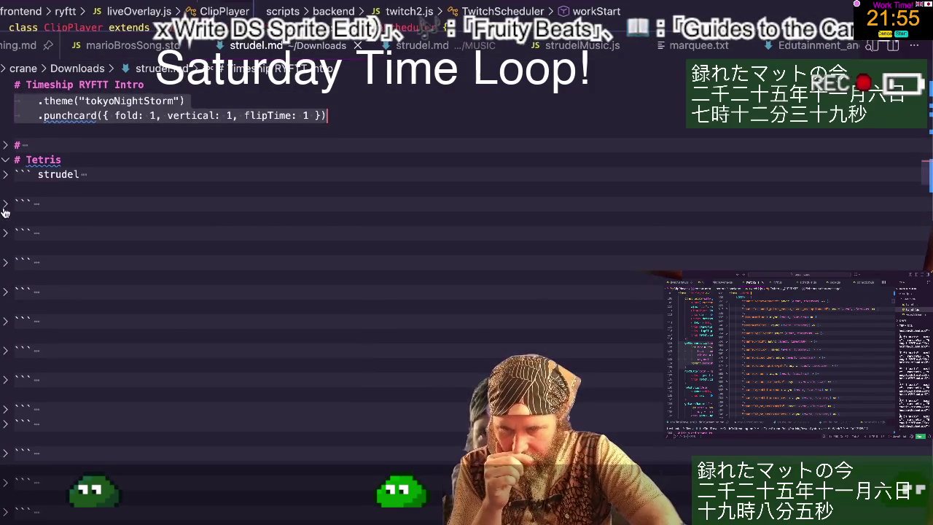
click(5, 209)
scroll(5, 209, down, 1)
scroll(5, 209, down, 4)
scroll(4, 210, down, 7)
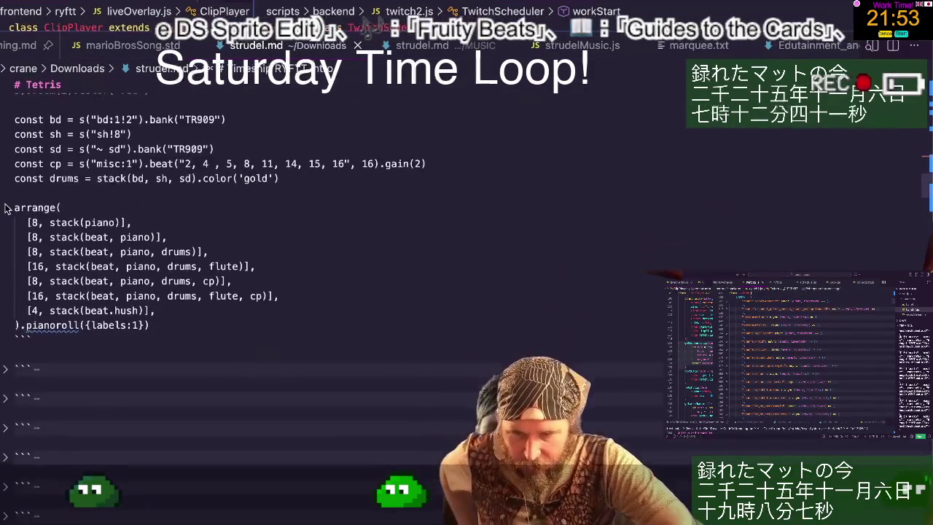
scroll(4, 209, up, 3)
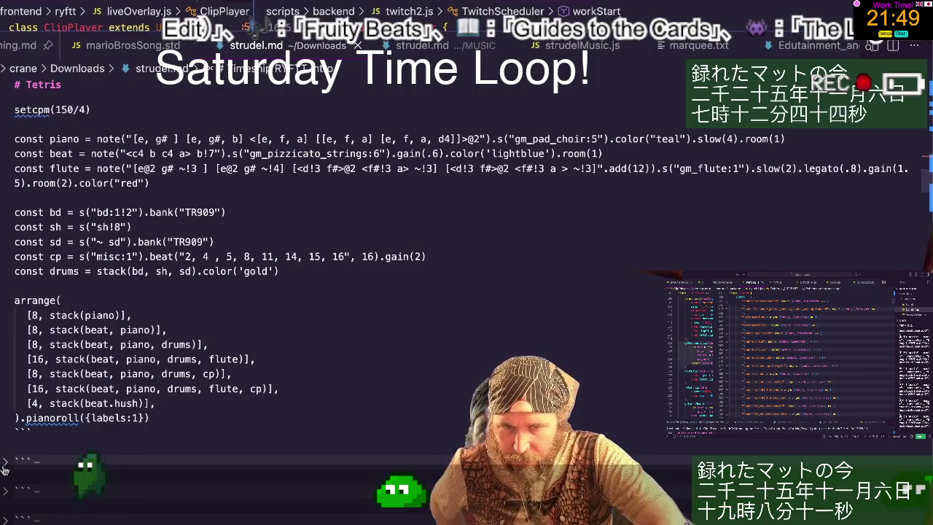
- Expand the She – Madison Avenue block, select the arp line's .scale("Eb:<phrygian>"), and restore the split view
click(4, 466)
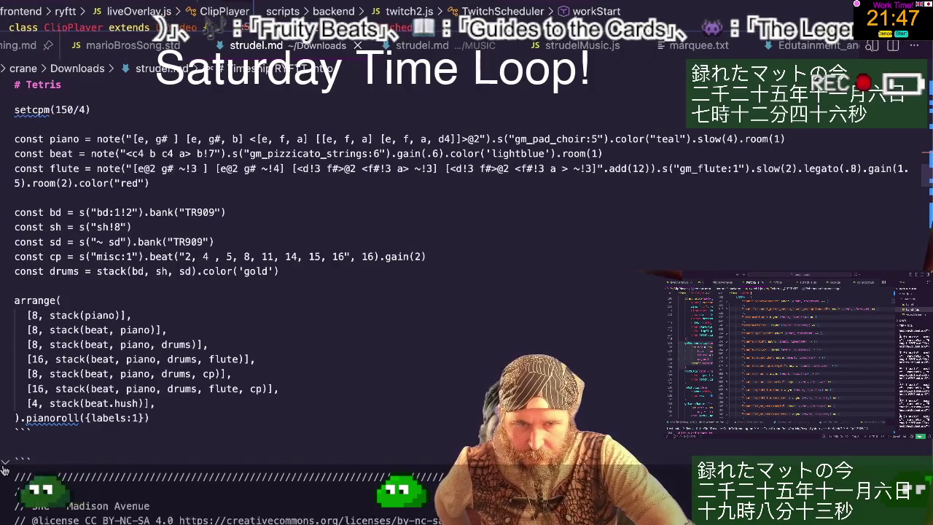
scroll(4, 471, down, 2)
scroll(3, 470, down, 5)
scroll(3, 470, down, 3)
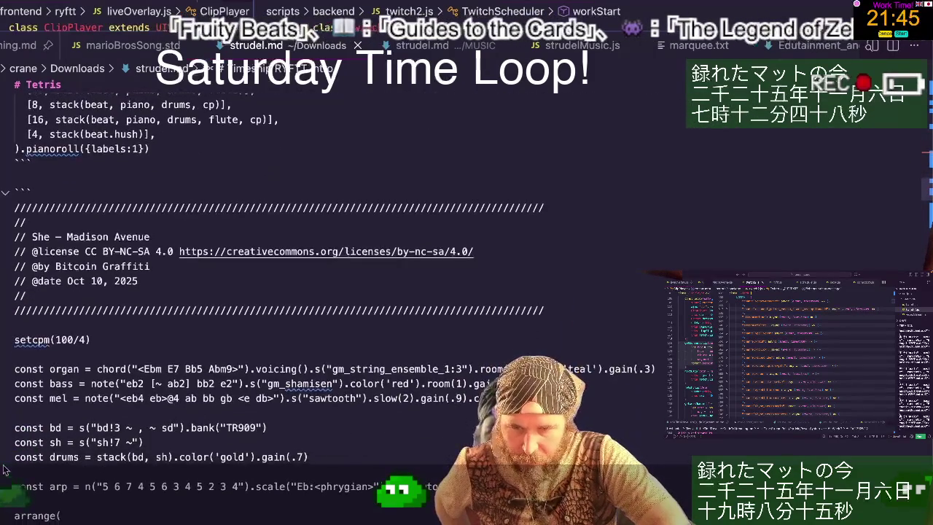
scroll(3, 471, down, 1)
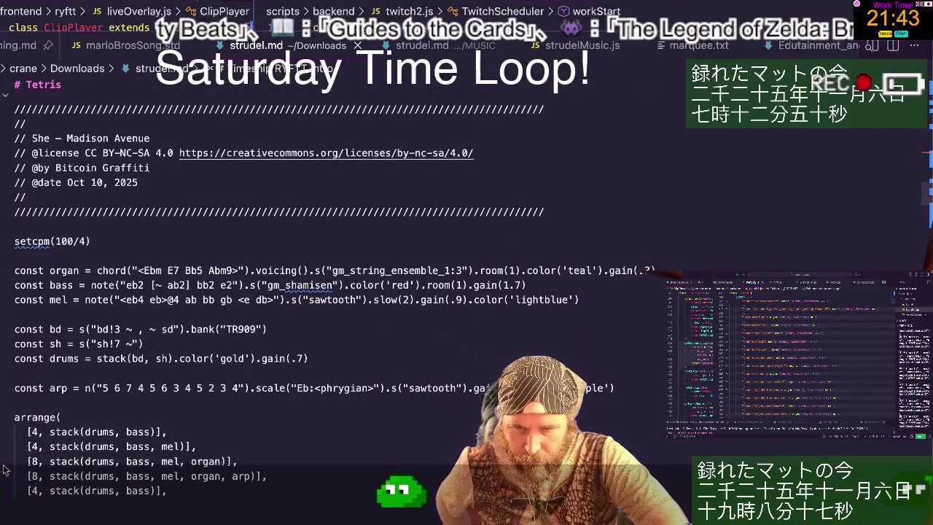
click(247, 387)
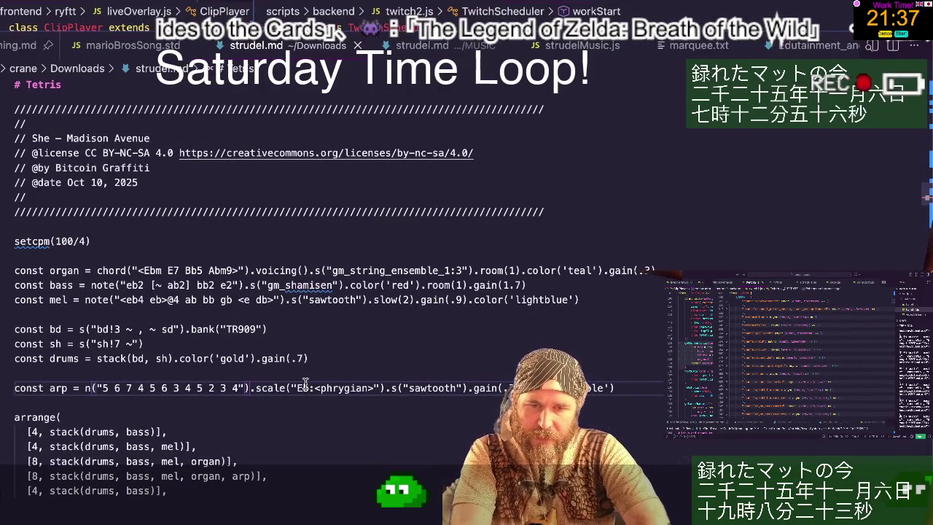
shift+click(390, 387)
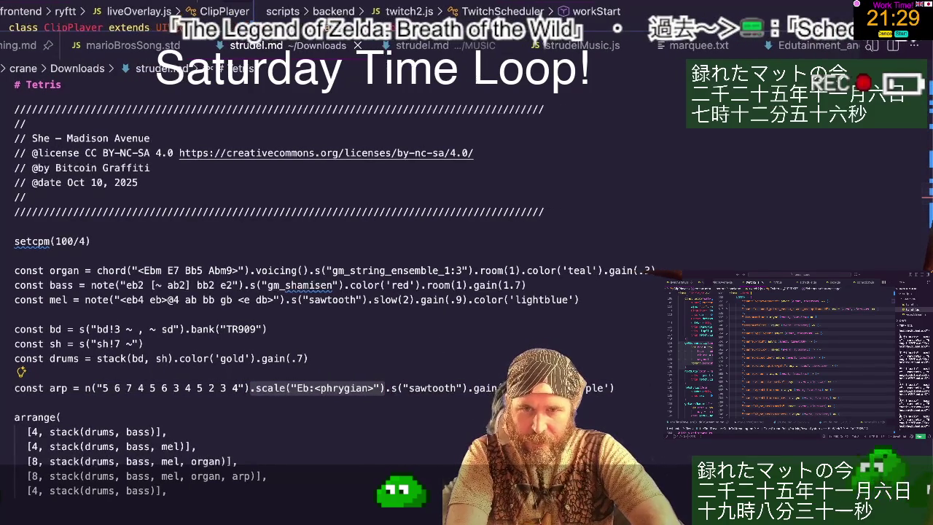
key(ctrl+alt+Right)
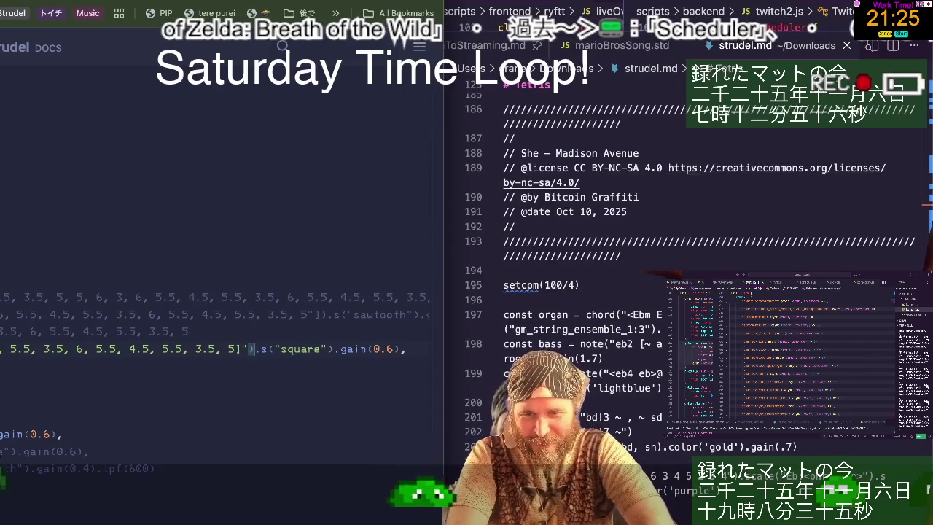
- Type .scale("Eb:<phrygian>") after the note list, then delete back its mode and root
key(Right)
key(Right)
text(.scale("Eb:<phrygian>"))
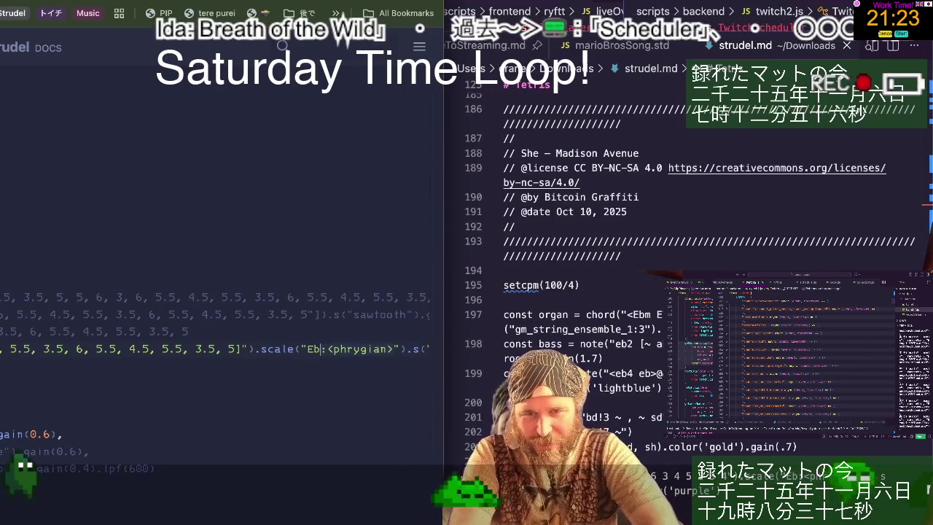
key(Left)
key(Left)
key(BackSpace)
key(BackSpace)
key(BackSpace)
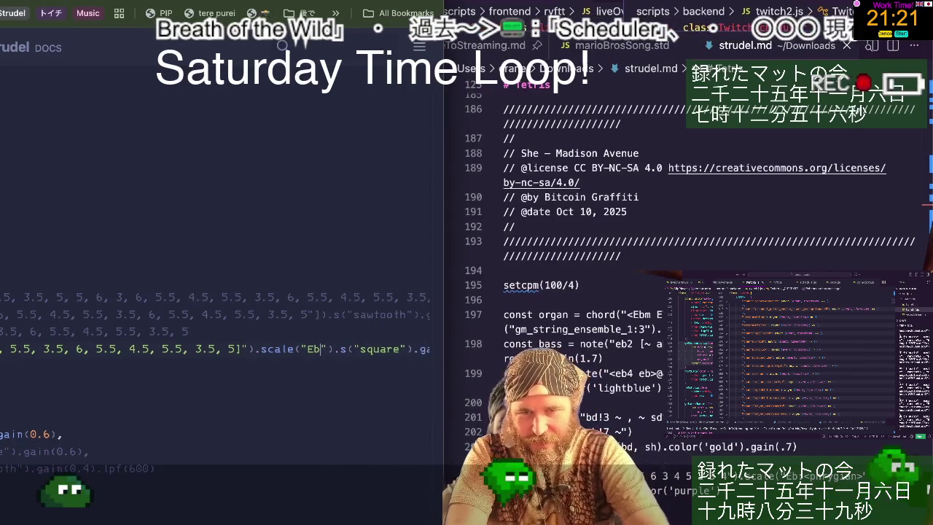
key(BackSpace)
key(BackSpace)
key(BackSpace)
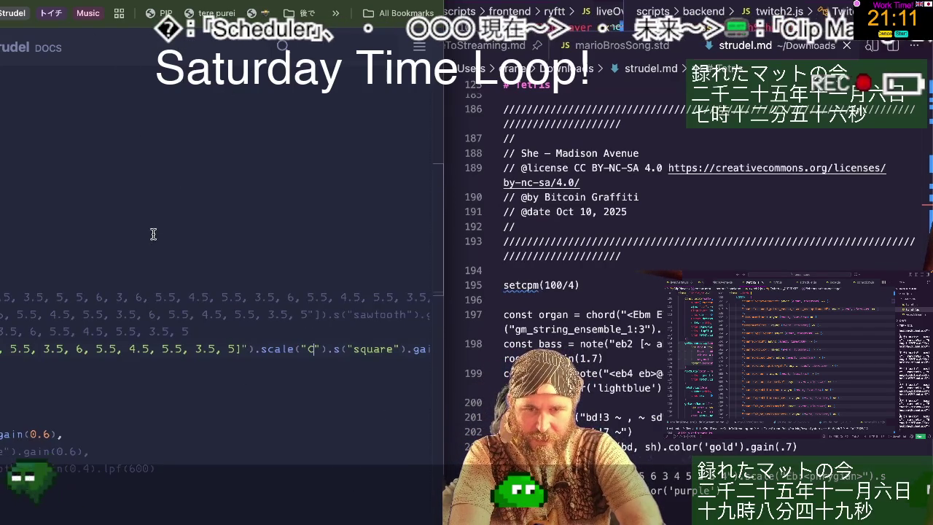
- Paste Eb:<phrygian> into the note line's scale call in place of C
scroll(175, 292, up, 5)
scroll(175, 292, left, 5)
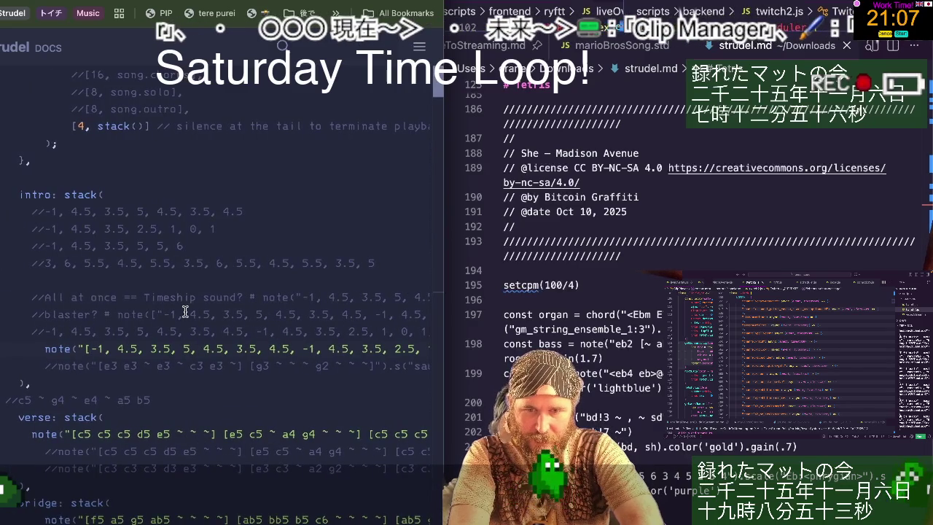
scroll(185, 312, up, 1)
scroll(185, 312, right, 2)
scroll(185, 312, right, 5)
scroll(185, 312, right, 5)
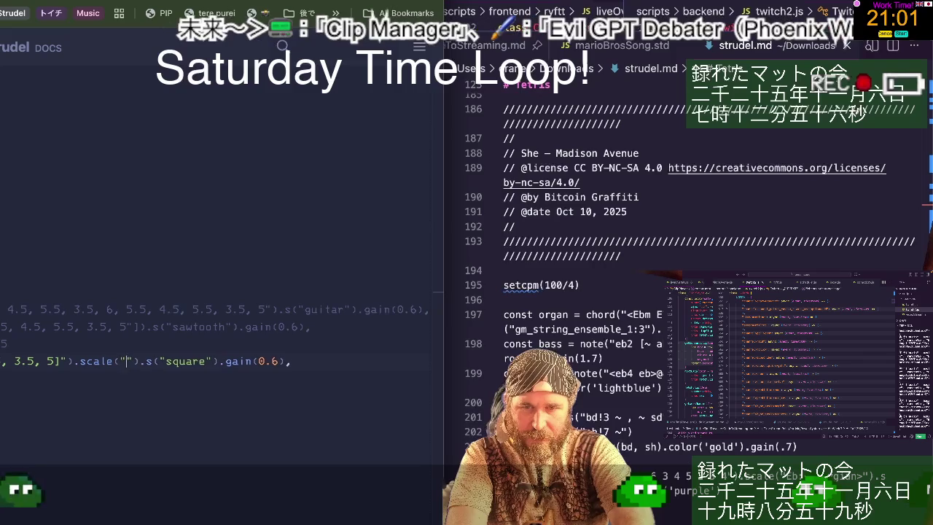
text(.scale("Eb:<phrygian>"))
key(ctrl+z)
key(BackSpace)
key(BackSpace)
key(BackSpace)
key(BackSpace)
key(BackSpace)
key(BackSpace)
key(BackSpace)
key(BackSpace)
key(BackSpace)
key(BackSpace)
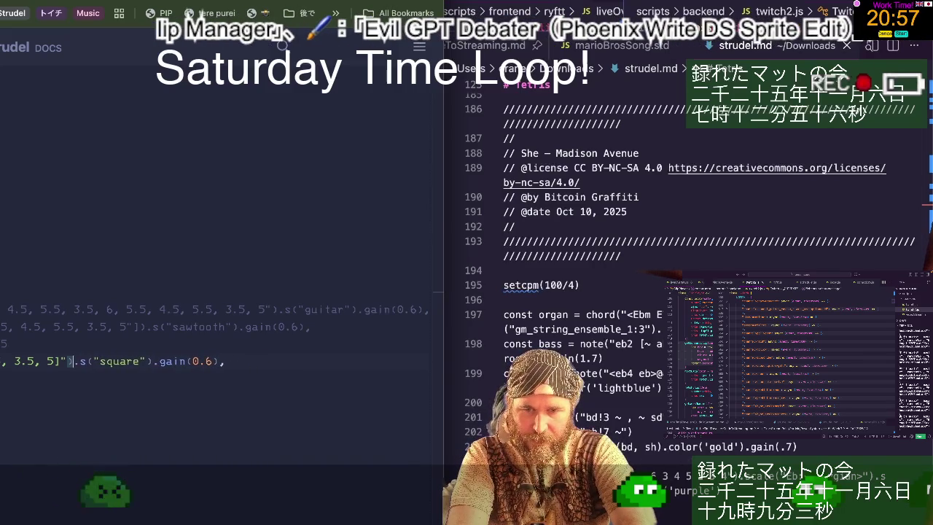
text(.scale("Eb:<phrygian>"))
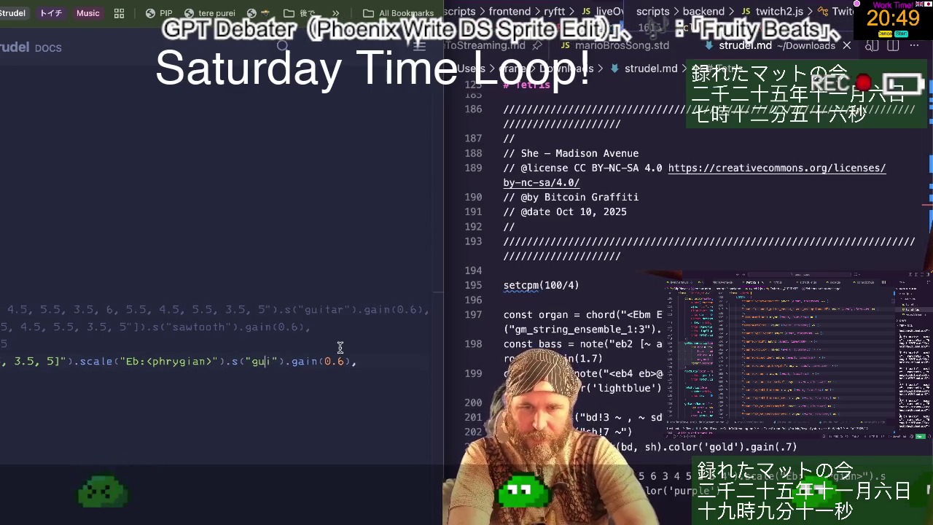
- Change the sound from square to guitar and re-evaluate the pattern
text(itar)
key(ctrl+Return)
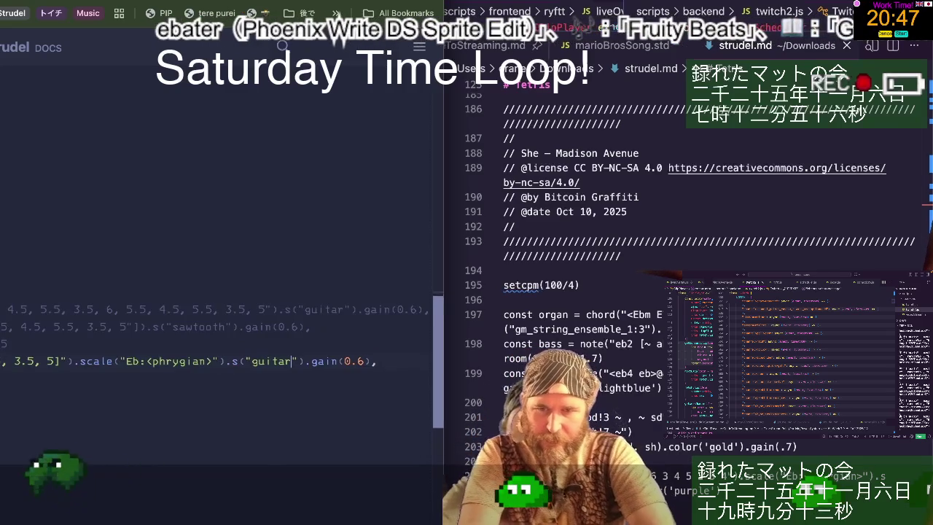
scroll(297, 373, left, 10)
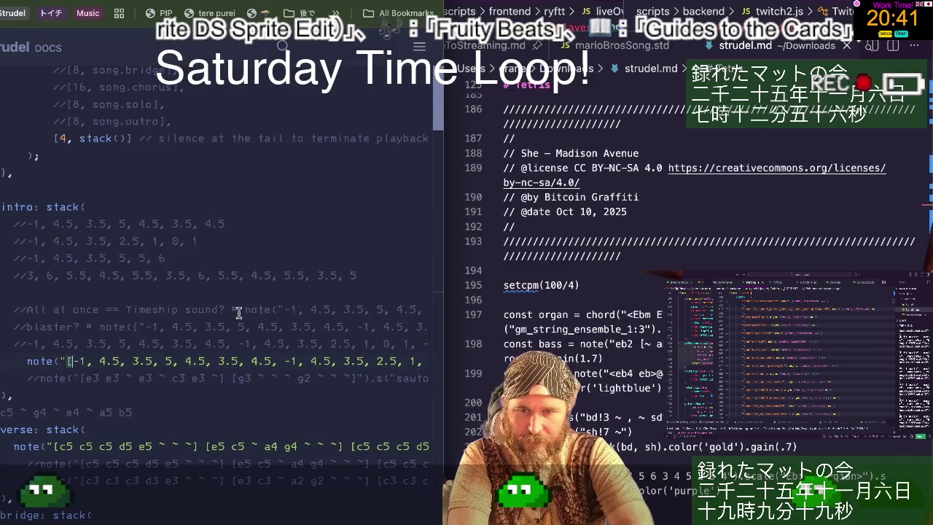
- Replace the note list's opening '[' with '<', delete the closing ']', and re-evaluate
key(BackSpace)
text(<)
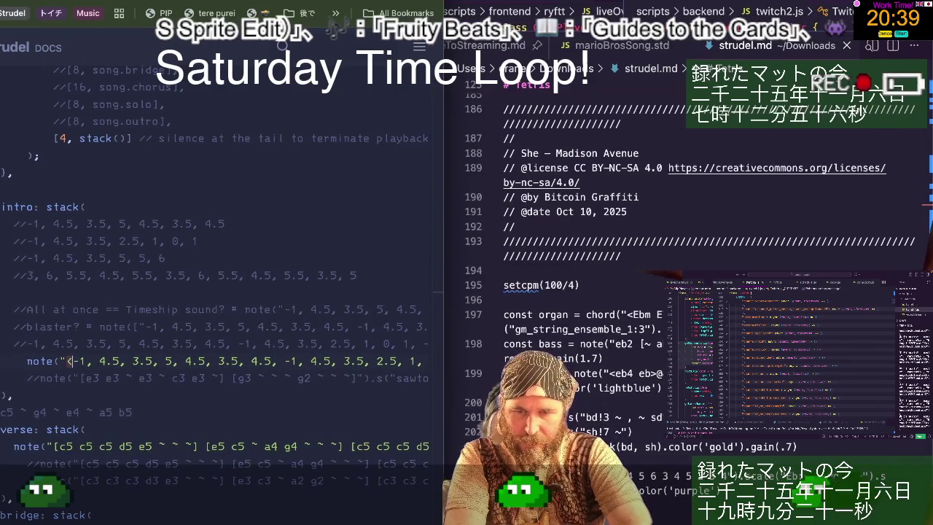
scroll(302, 344, right, 5)
scroll(302, 344, right, 5)
scroll(301, 344, right, 5)
scroll(302, 344, right, 3)
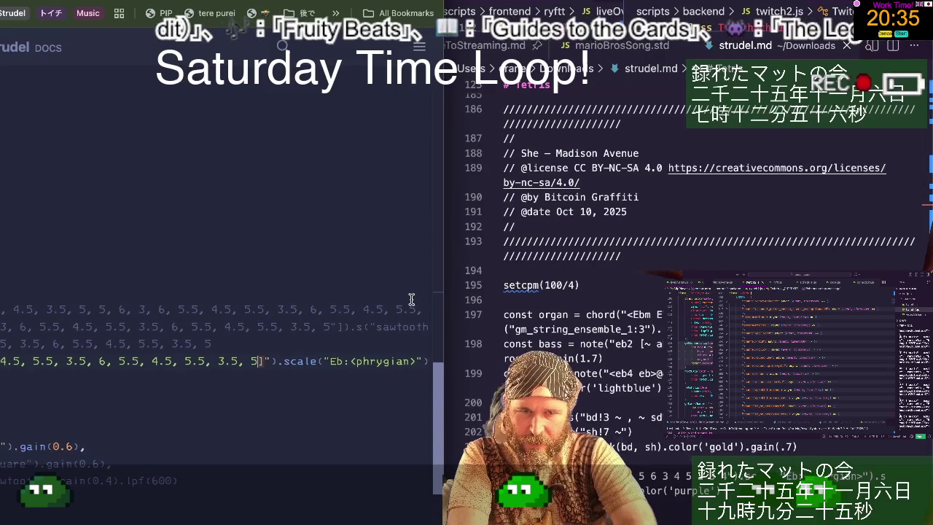
key(BackSpace)
key(ctrl+Return)
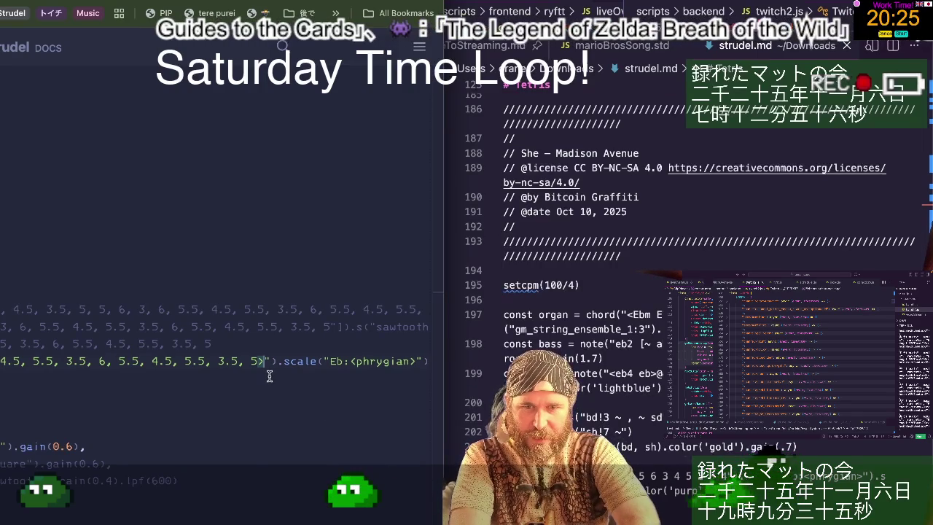
- Replay the intro, then delete the '<' so the note numbers are unbracketed
scroll(335, 403, left, 1)
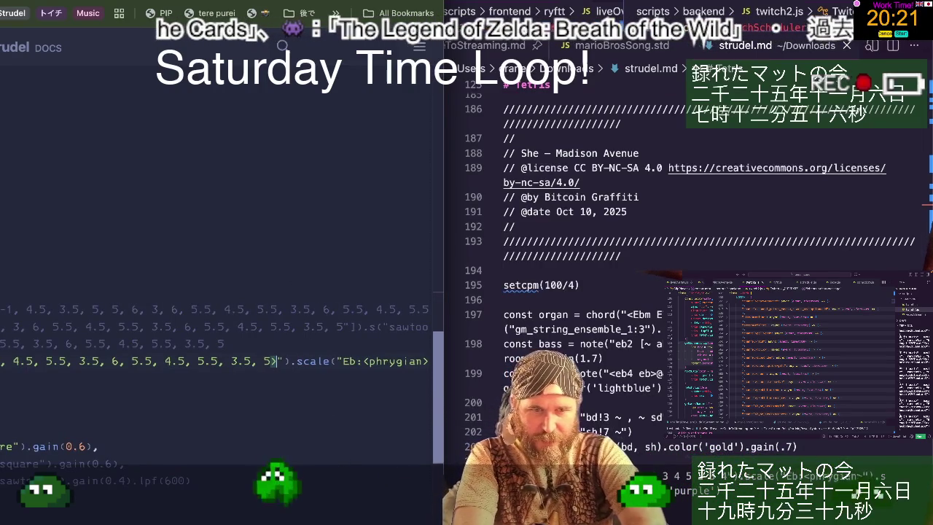
key(ctrl+Return)
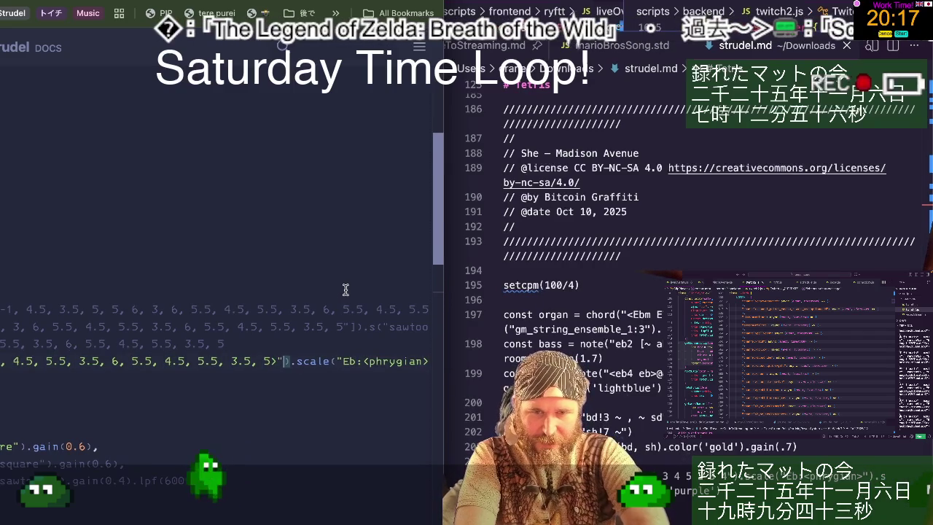
scroll(327, 292, up, 10)
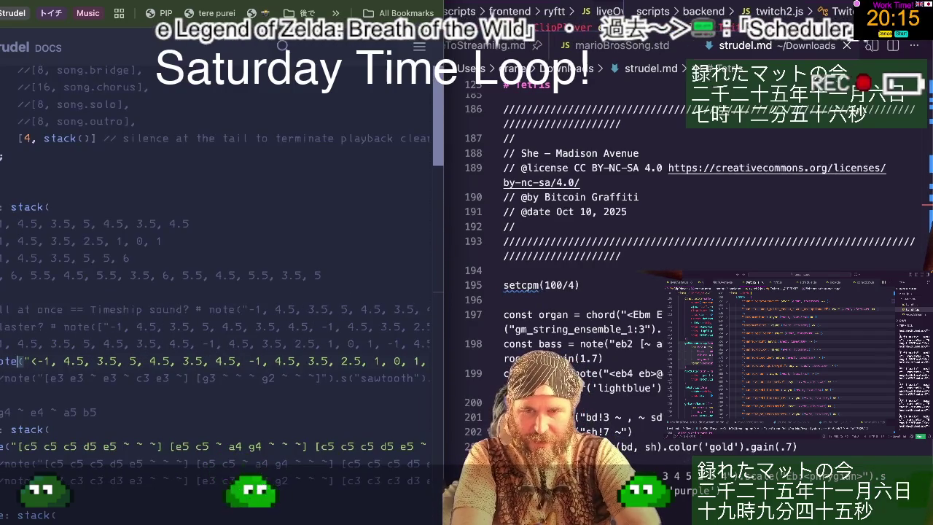
key(BackSpace)
scroll(219, 292, left, 1)
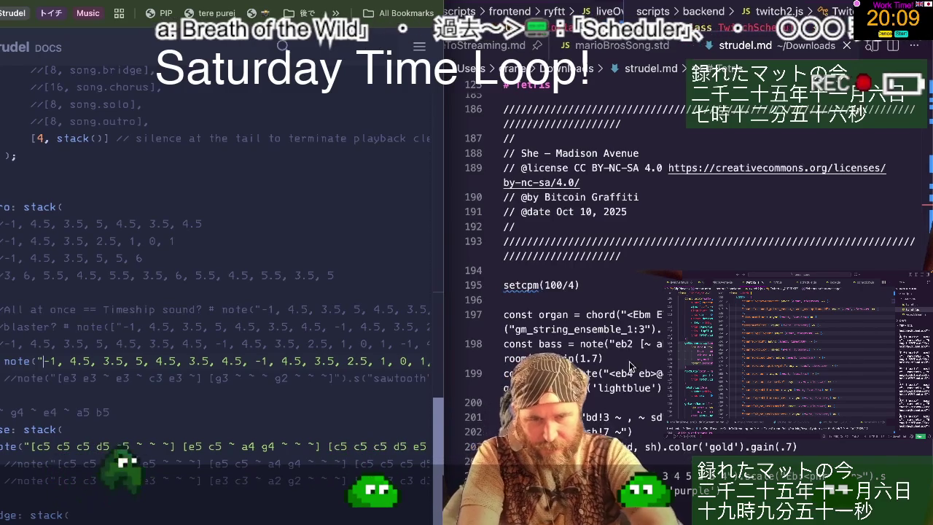
scroll(623, 388, down, 1)
scroll(624, 388, down, 1)
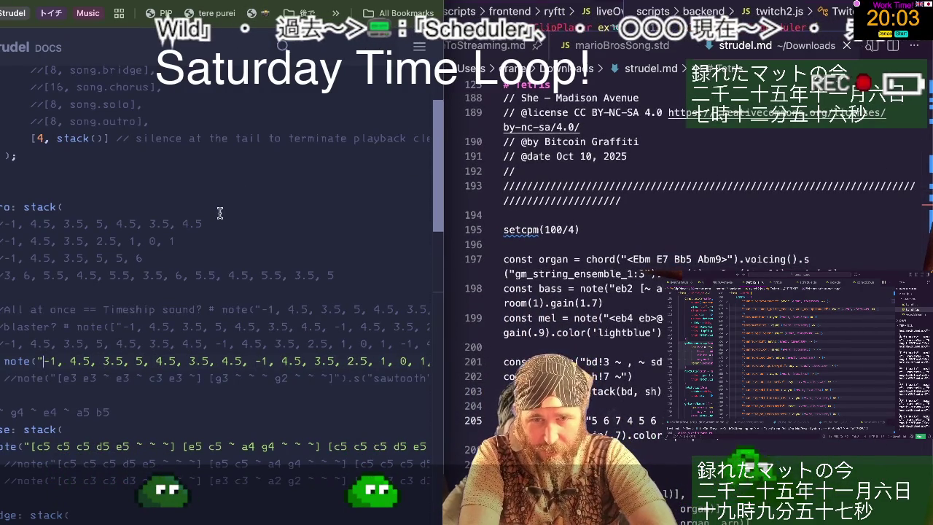
scroll(223, 208, up, 5)
scroll(219, 212, up, 3)
scroll(220, 212, up, 6)
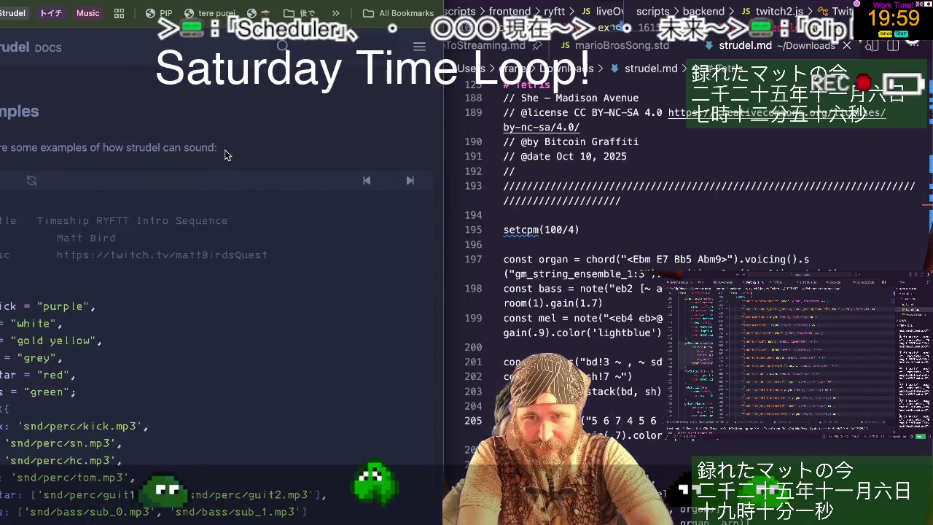
- Expand the folded Waiting for the Sun example in strudel.md
scroll(226, 154, down, 2)
scroll(226, 151, down, 4)
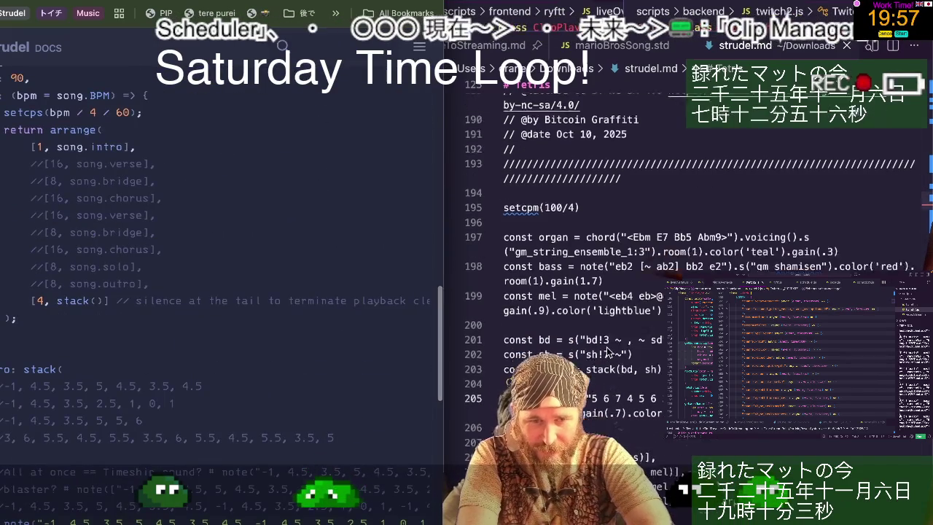
scroll(606, 352, down, 5)
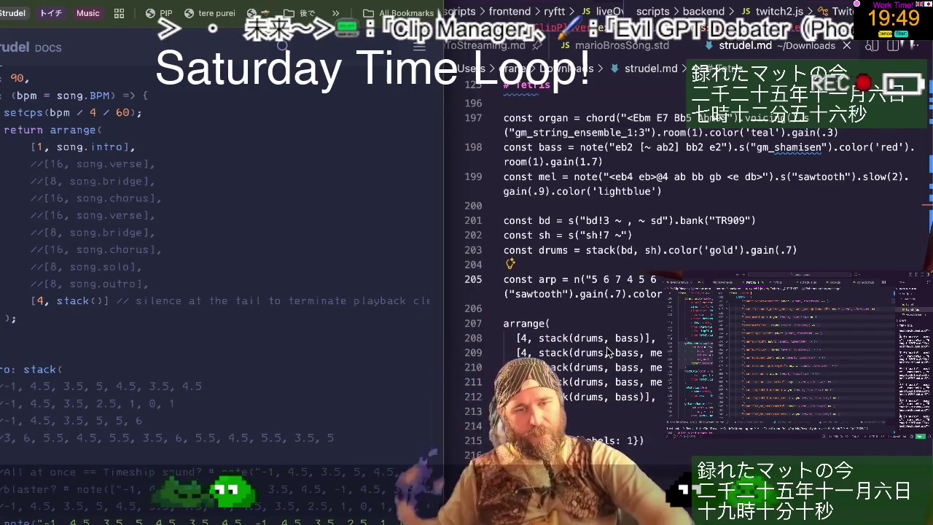
scroll(606, 350, down, 5)
scroll(606, 350, down, 3)
click(494, 226)
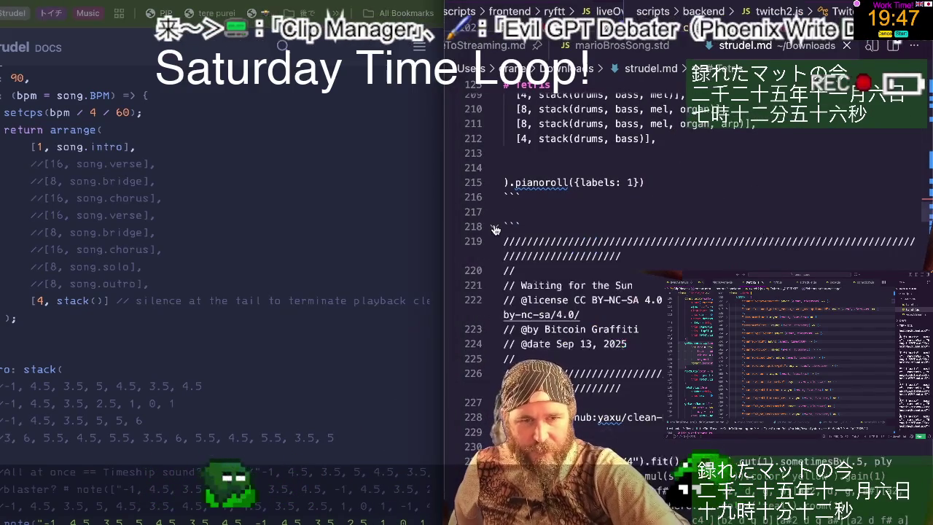
scroll(521, 361, down, 4)
scroll(521, 361, down, 3)
scroll(520, 362, down, 1)
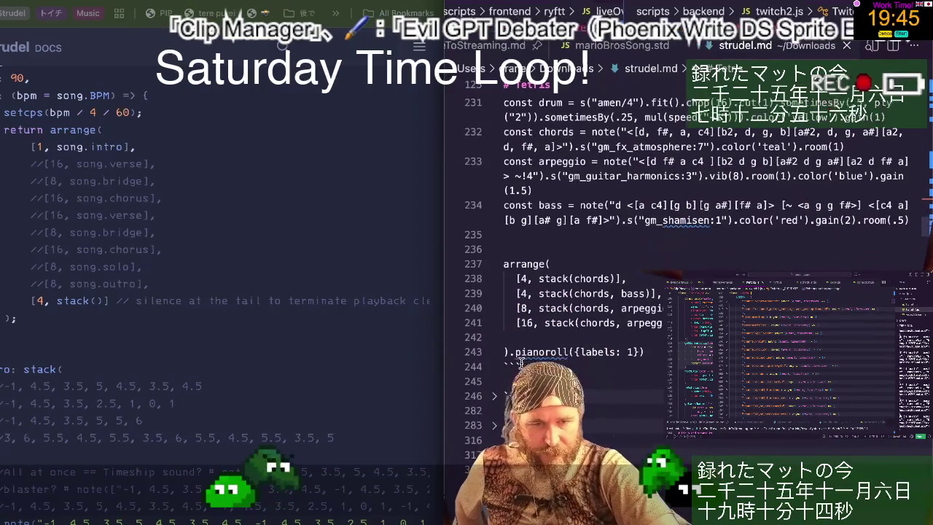
scroll(521, 361, up, 1)
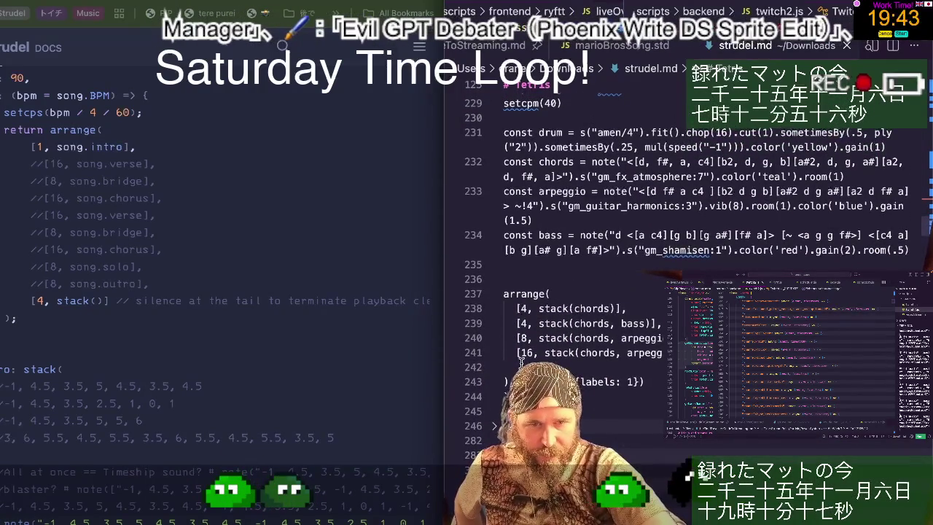
- Expand the next folded example below it and read through its code
click(495, 427)
scroll(495, 426, down, 5)
scroll(583, 292, down, 5)
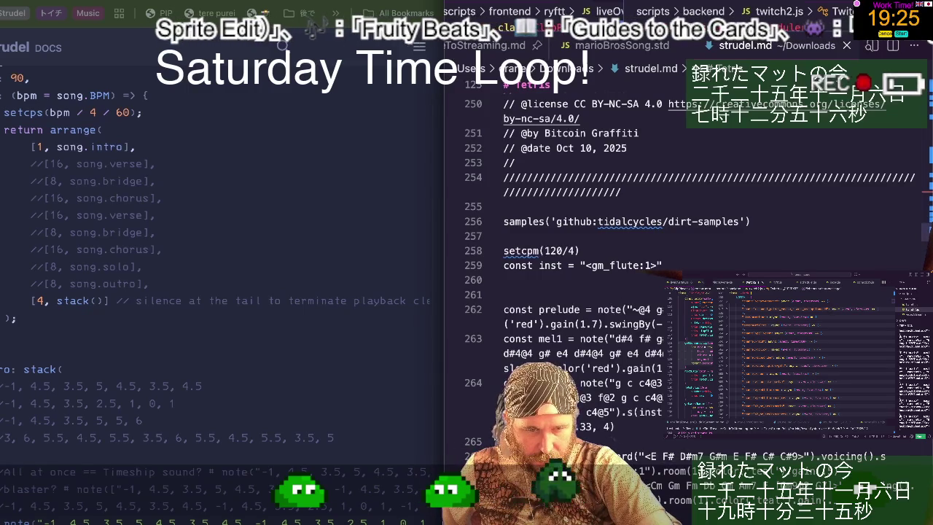
scroll(656, 292, down, 1)
scroll(656, 291, down, 3)
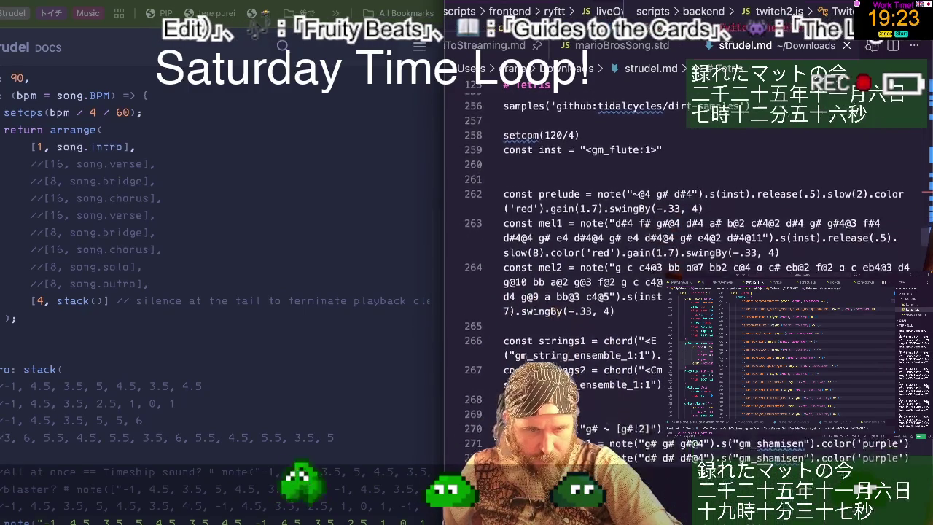
scroll(656, 292, down, 2)
scroll(656, 292, down, 1)
scroll(656, 292, down, 1)
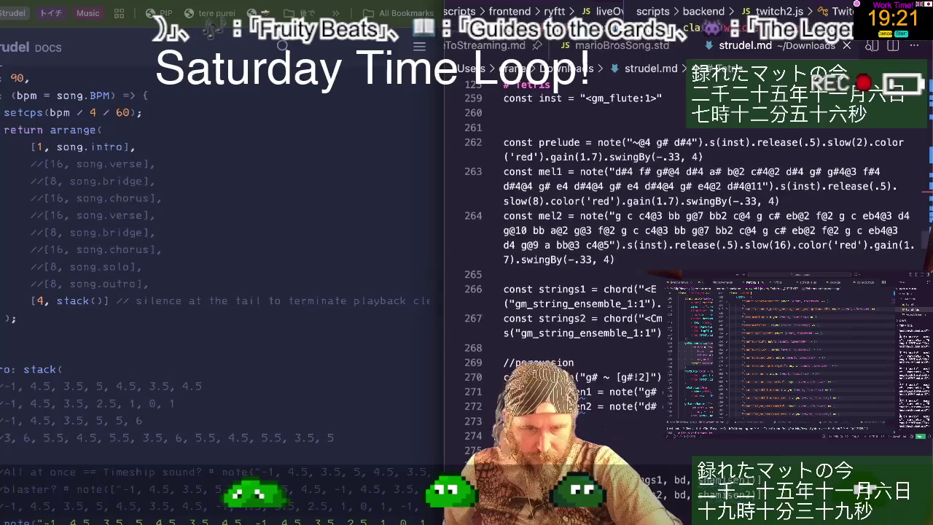
scroll(495, 435, down, 2)
scroll(495, 435, up, 2)
- Maximize the Strudel window and place the cursor before 4.5 on line 50
click(273, 252)
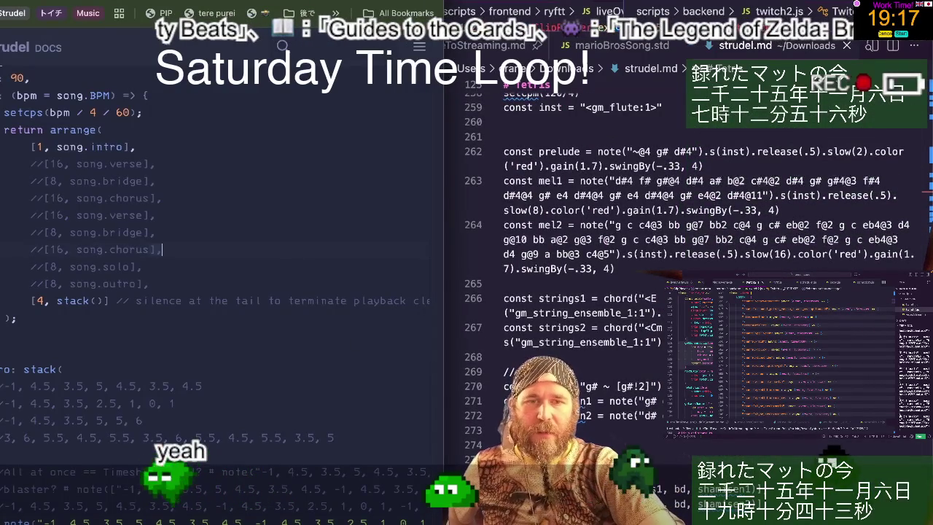
key(ctrl+alt+Return)
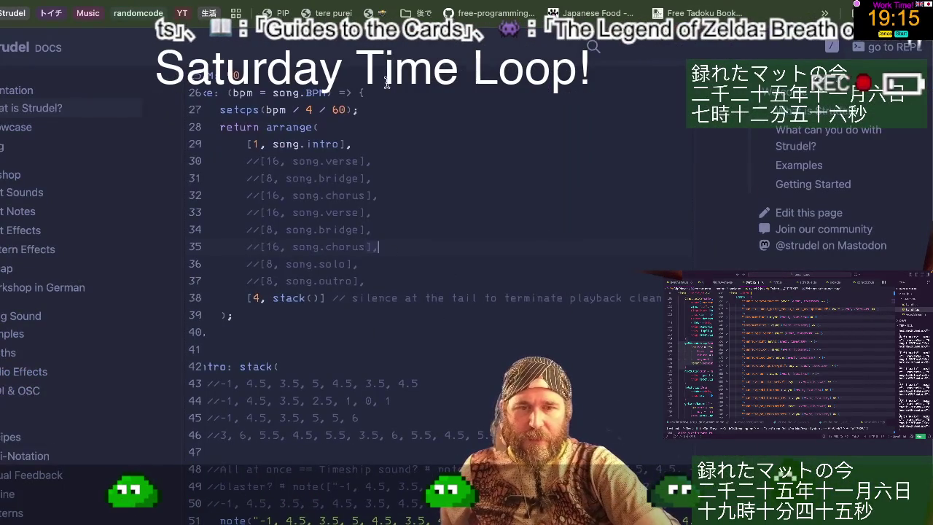
scroll(387, 362, left, 2)
scroll(382, 372, down, 3)
scroll(377, 386, down, 4)
click(376, 384)
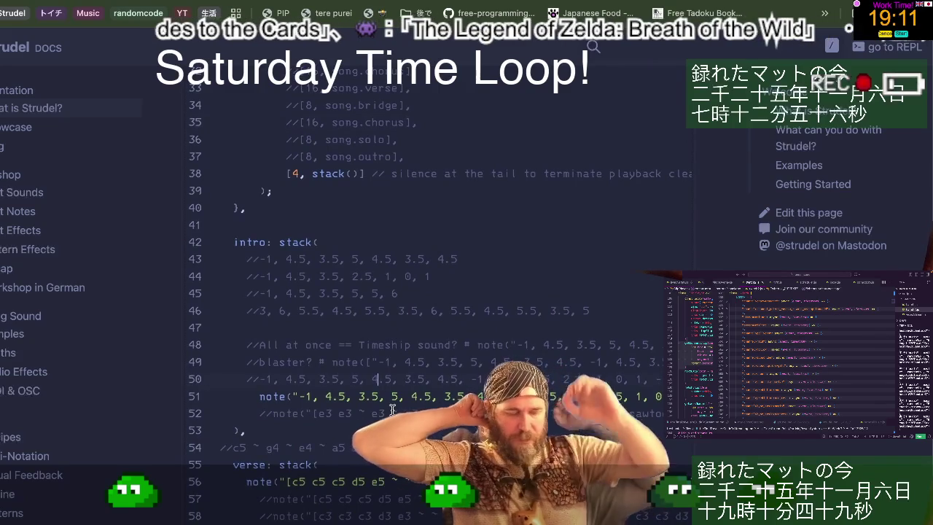
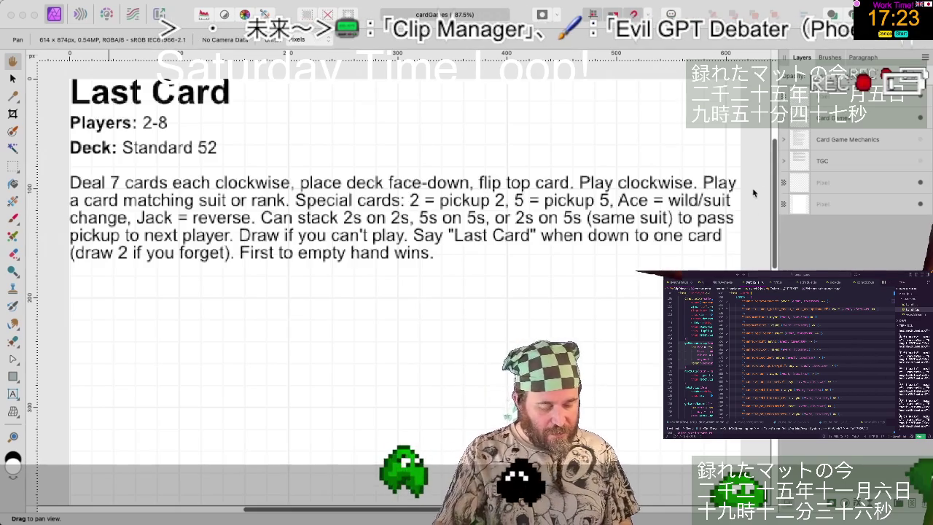
- Zoom out to about 100% on the Last Card rules page and switch to the Paint Brush
scroll(534, 317, down, 3)
scroll(534, 317, down, 1)
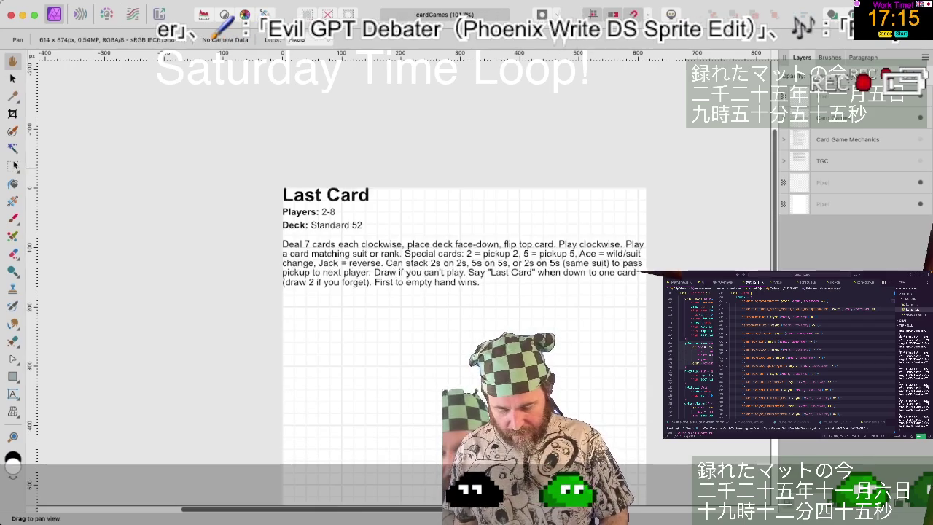
key(b)
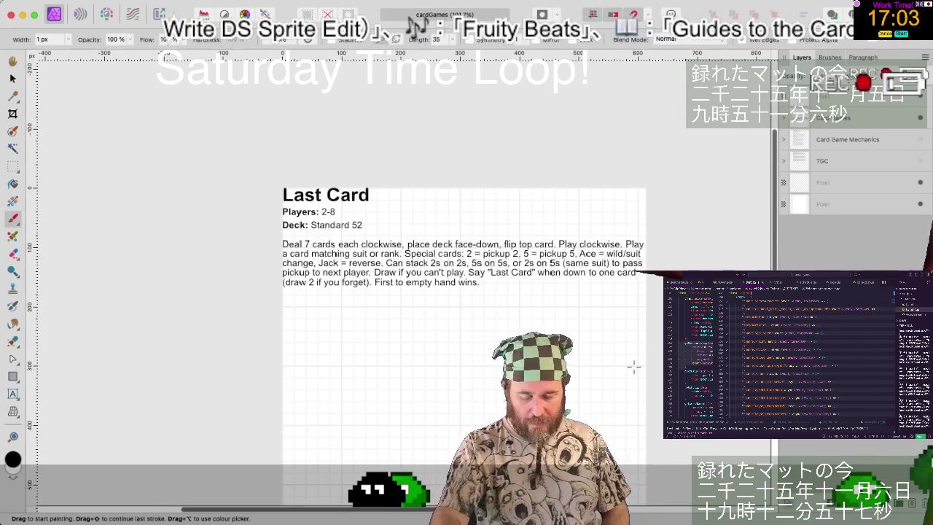
scroll(562, 287, down, 3)
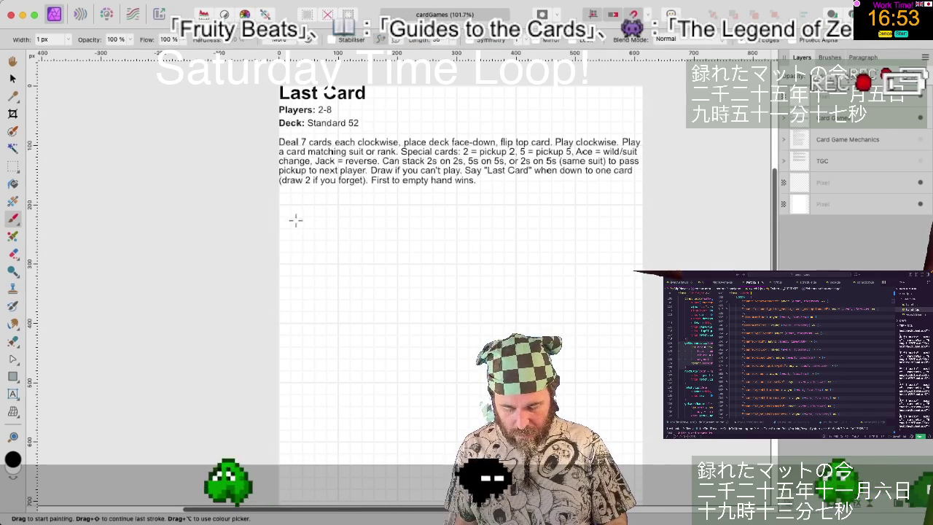
- Add a new pixel layer and test a zigzag with a 23 px brush, then undo it
click(297, 250)
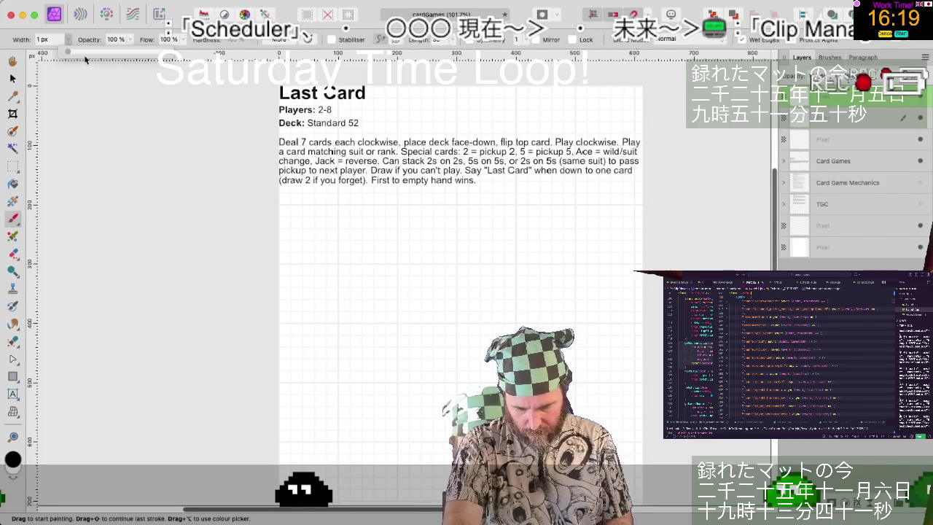
drag(375, 315, 385, 313)
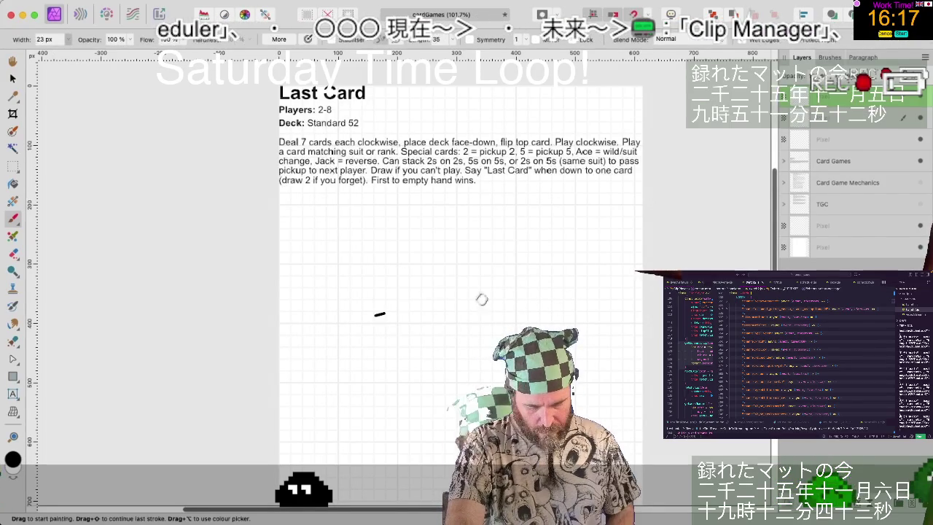
drag(482, 299, 457, 341)
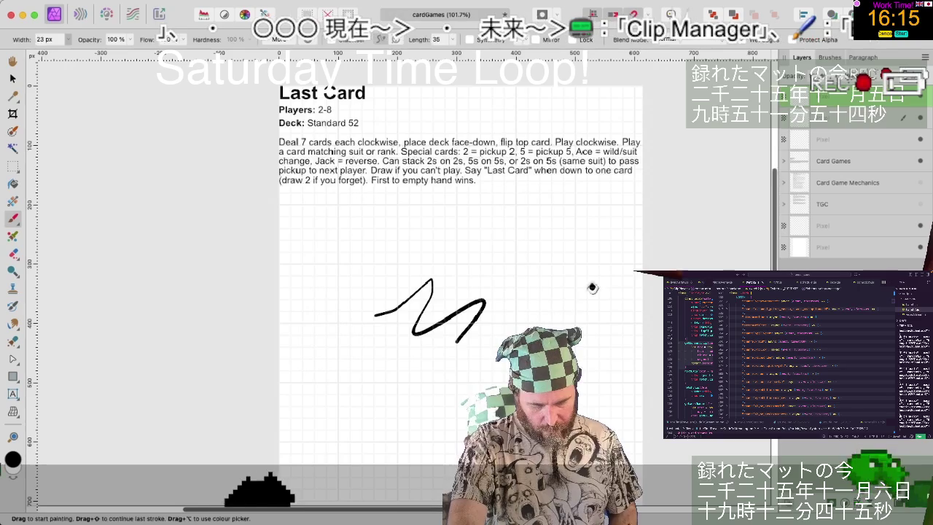
key(ctrl+z)
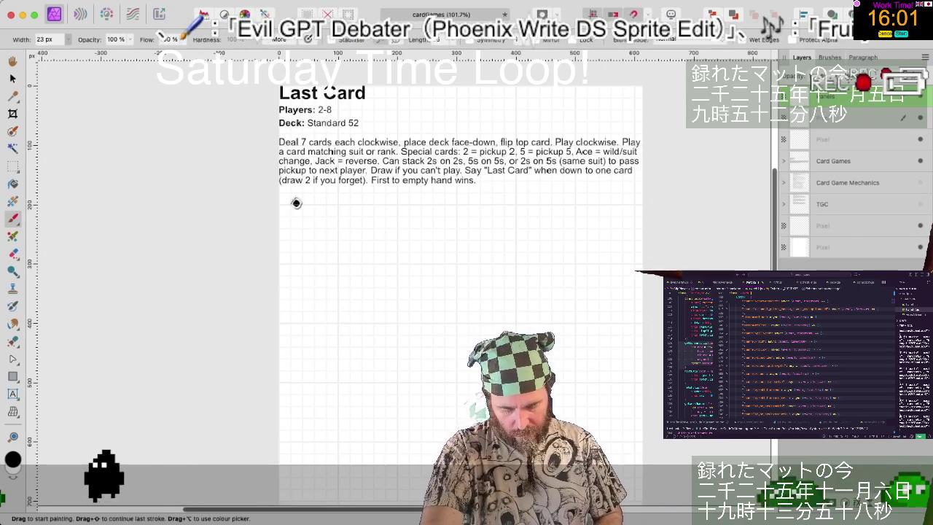
- Sketch the long table outline and the middle card boxes below the rules text
mouse_move(292, 202)
mouse_down()
mouse_move(293, 265)
mouse_move(436, 202)
mouse_up()
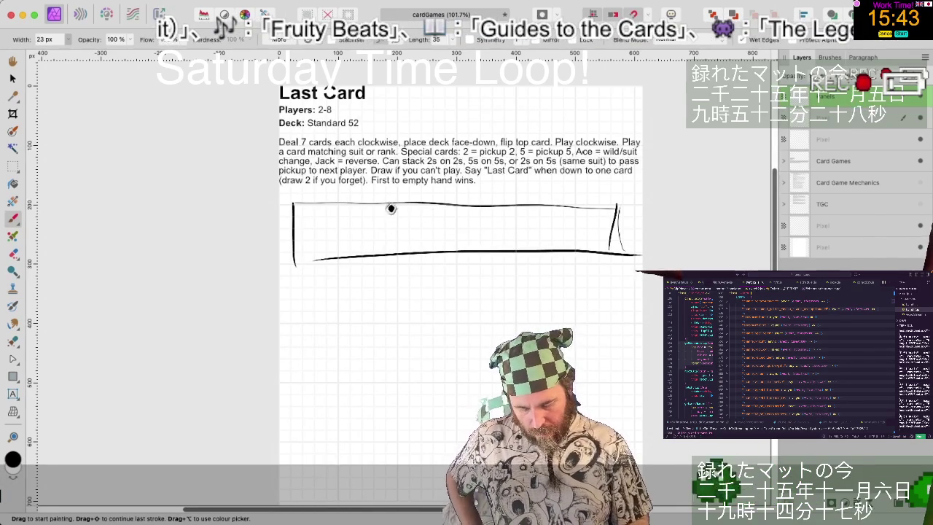
mouse_move(392, 193)
mouse_down()
mouse_move(391, 222)
mouse_move(474, 181)
mouse_move(485, 216)
mouse_up()
mouse_move(392, 223)
mouse_down()
mouse_move(484, 219)
mouse_move(398, 242)
mouse_move(397, 263)
mouse_move(470, 230)
mouse_up()
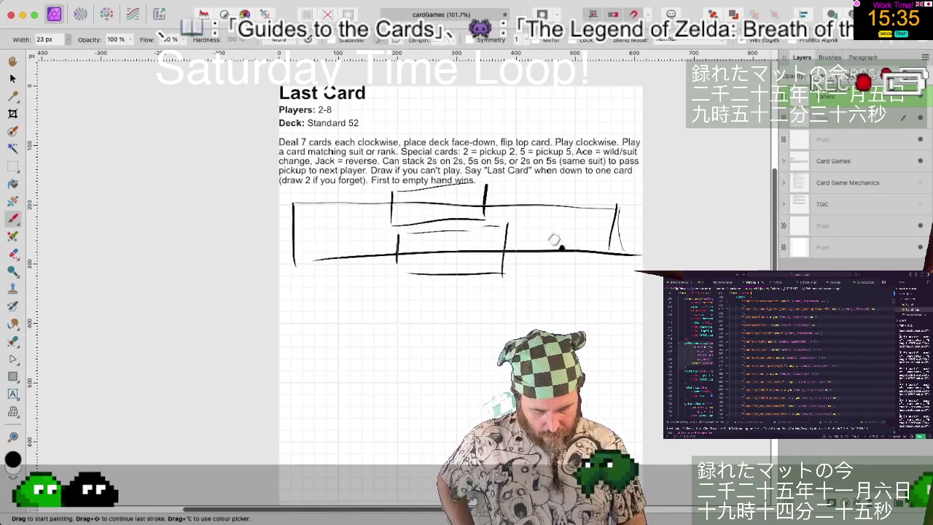
key(e)
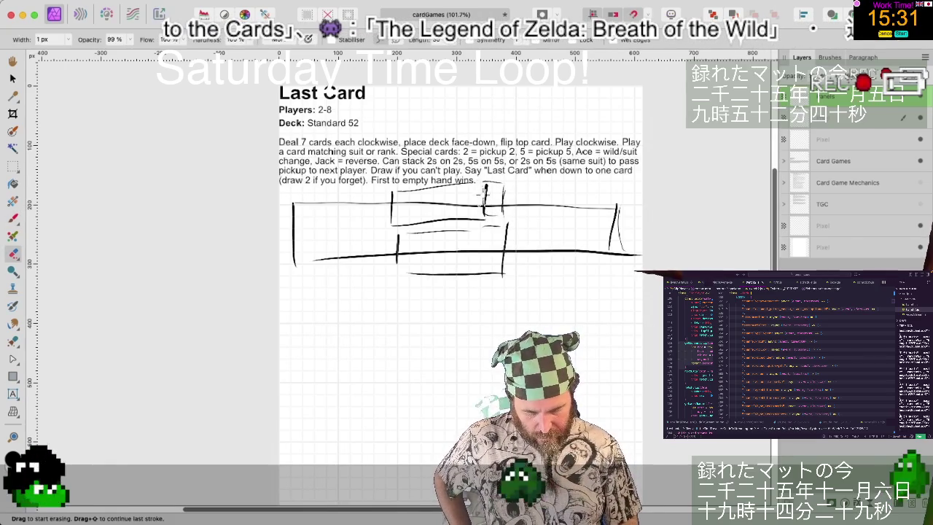
- Erase the stray marks and the table line crossing the middle cards with a 14 px eraser
drag(487, 191, 490, 204)
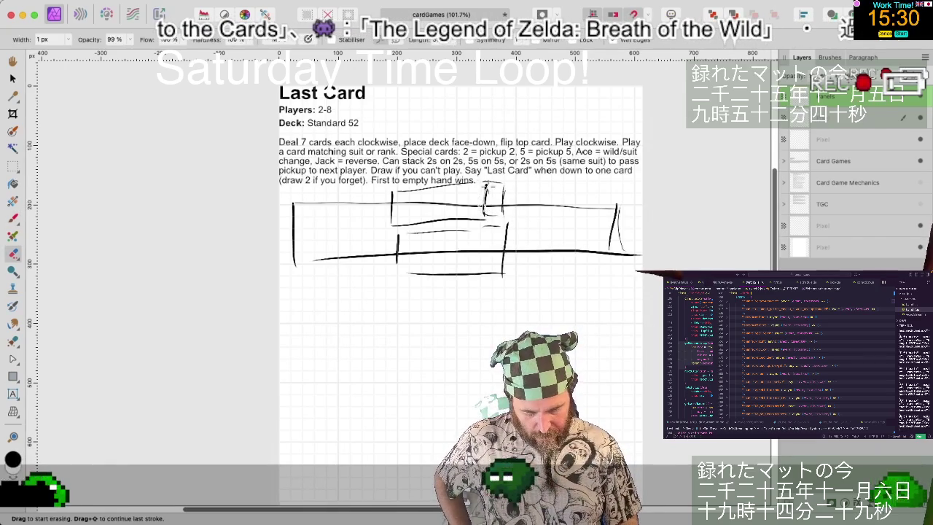
click(67, 39)
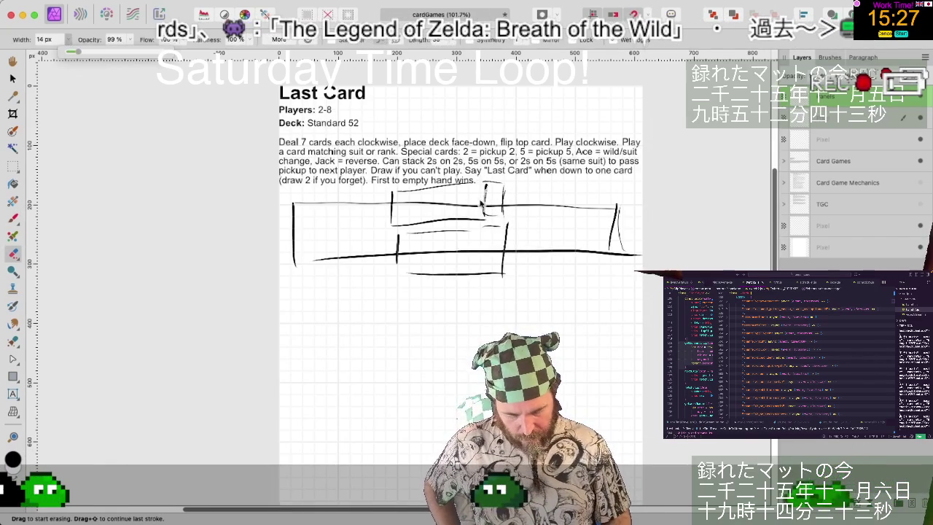
drag(486, 210, 484, 198)
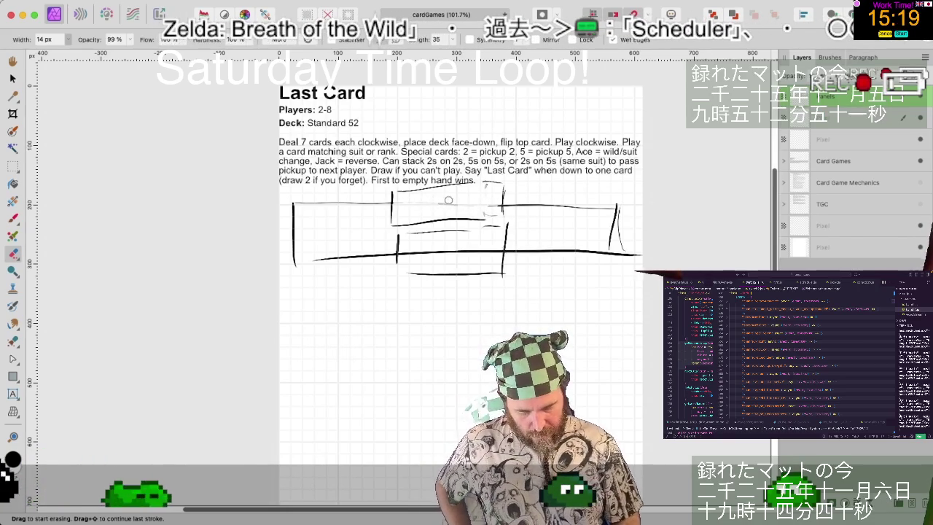
mouse_move(401, 252)
mouse_down()
mouse_move(484, 251)
mouse_move(396, 244)
mouse_up()
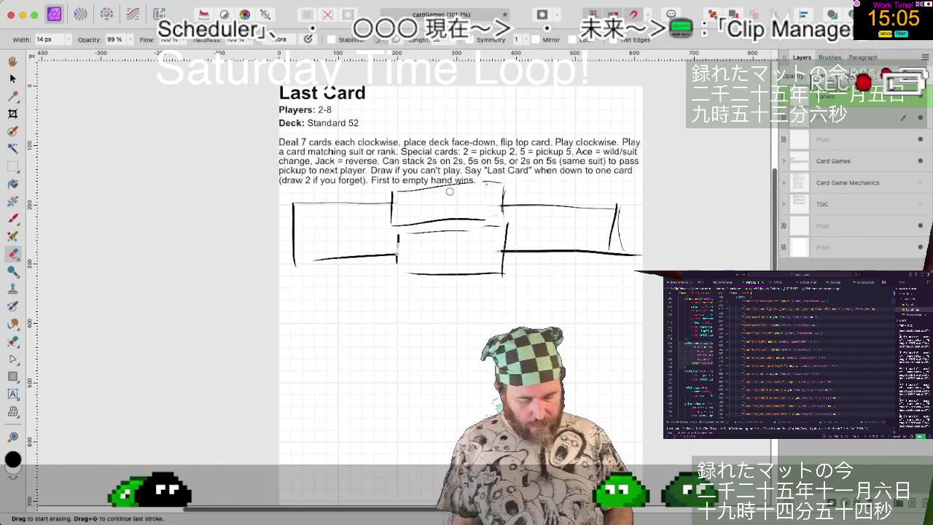
key(b)
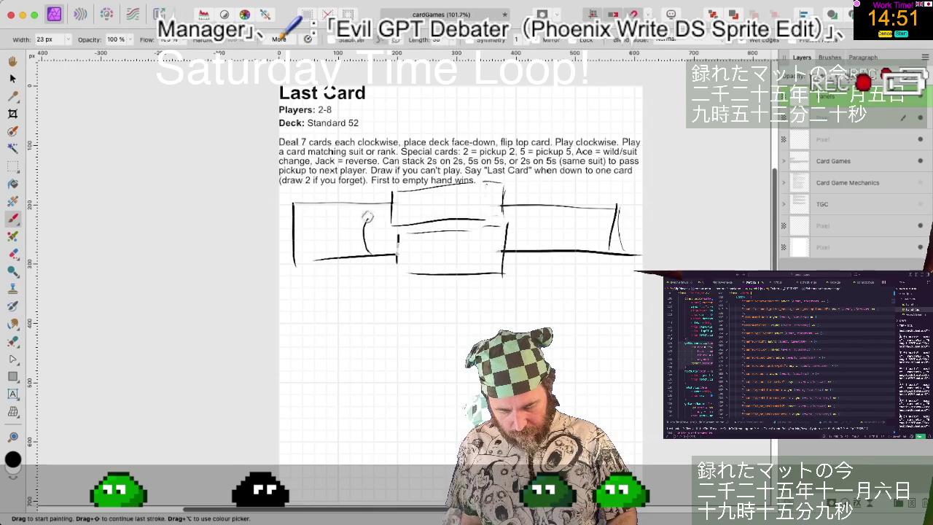
- Try two curved strokes in the left box, then undo both
drag(379, 205, 388, 257)
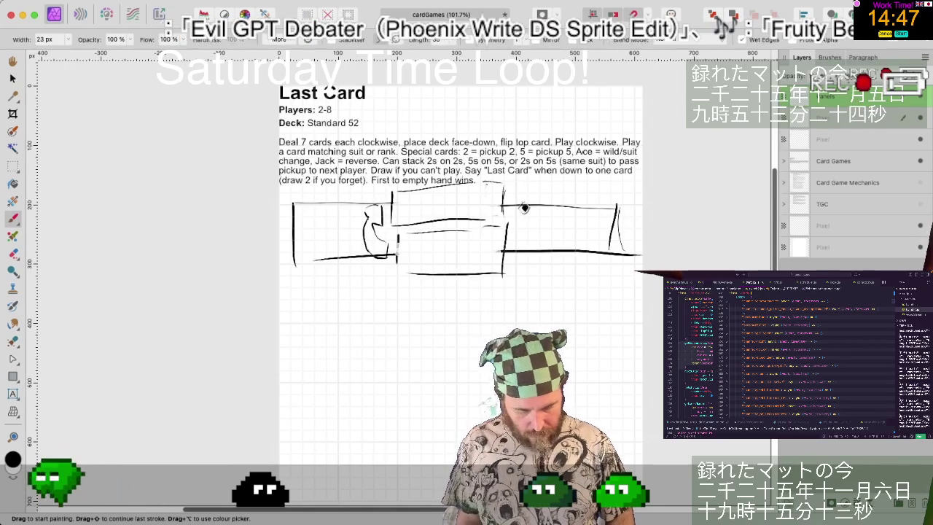
drag(515, 211, 522, 197)
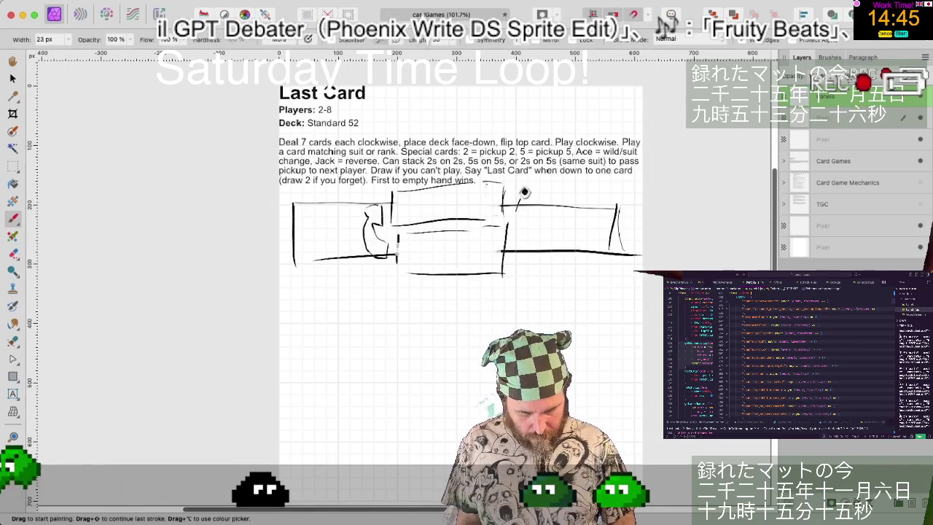
key(super+z)
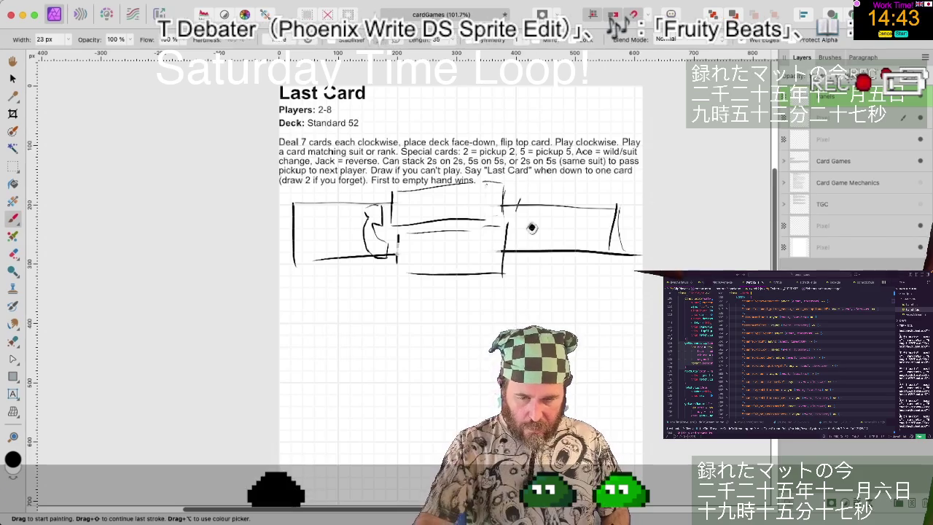
key(super+z)
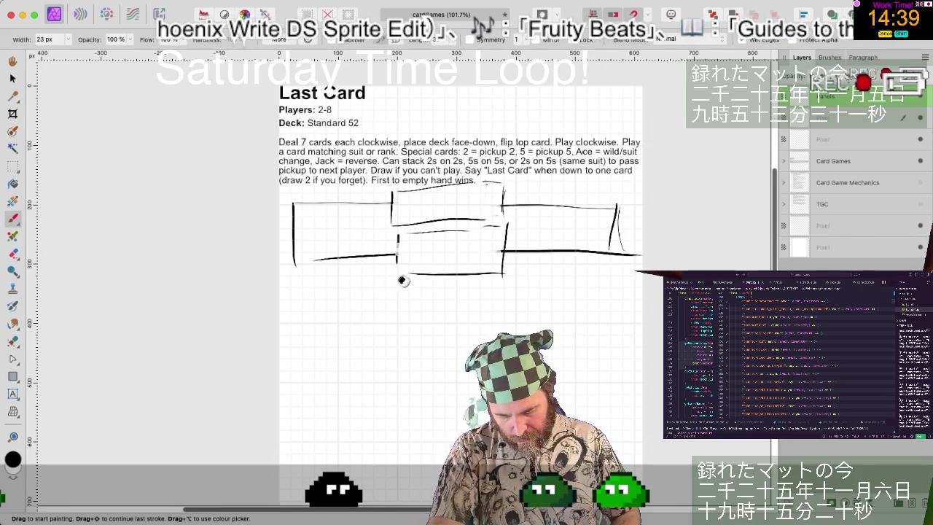
- Draw a curved arrow below the middle card and a small shape above the table's right end
mouse_move(413, 289)
mouse_down()
mouse_move(363, 265)
mouse_move(377, 296)
mouse_up()
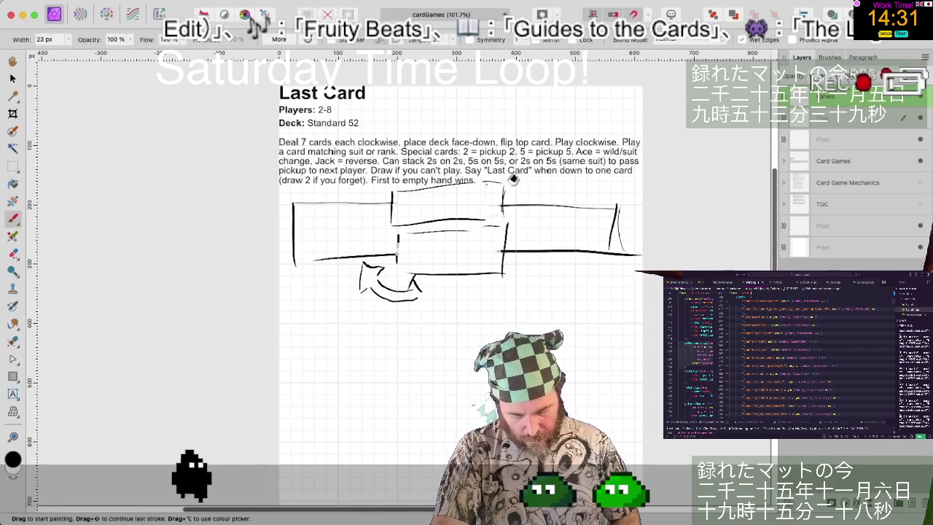
mouse_move(513, 183)
mouse_down()
mouse_move(546, 191)
mouse_move(535, 188)
mouse_up()
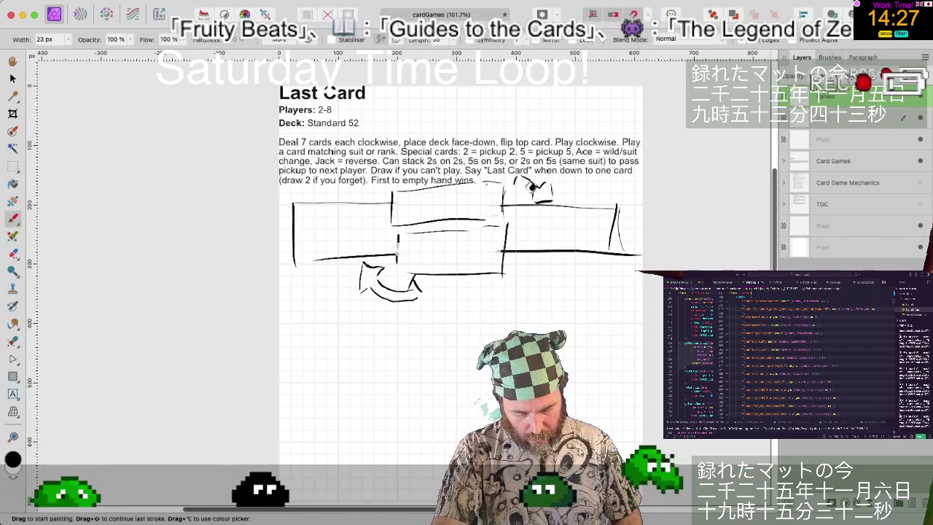
drag(534, 187, 524, 179)
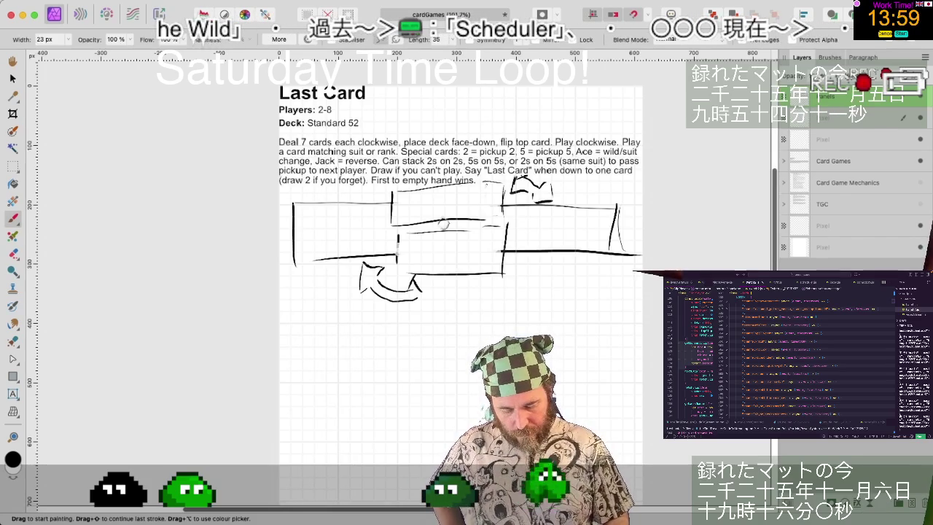
click(488, 207)
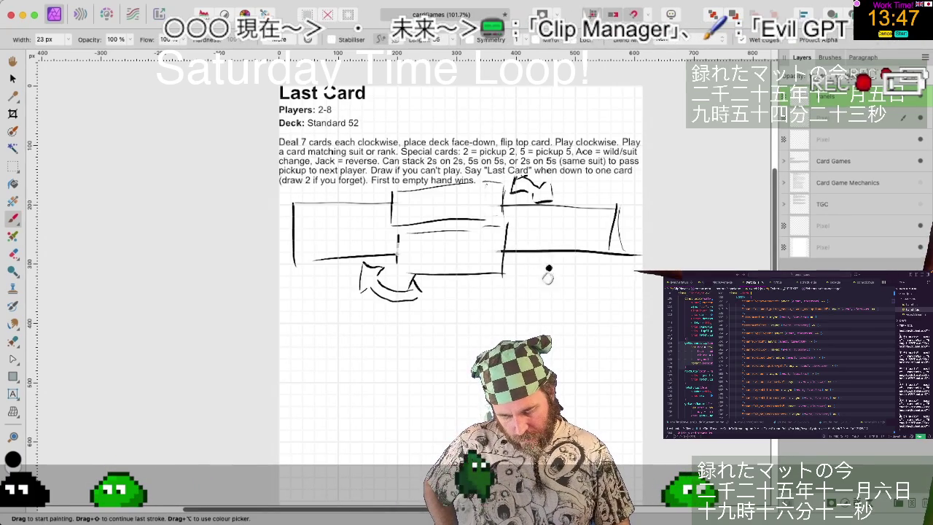
mouse_move(537, 301)
mouse_down()
mouse_move(539, 239)
mouse_move(617, 237)
mouse_up()
- Draw a box over the table's right end, erase the table line inside it, and add lines below
drag(598, 246, 634, 243)
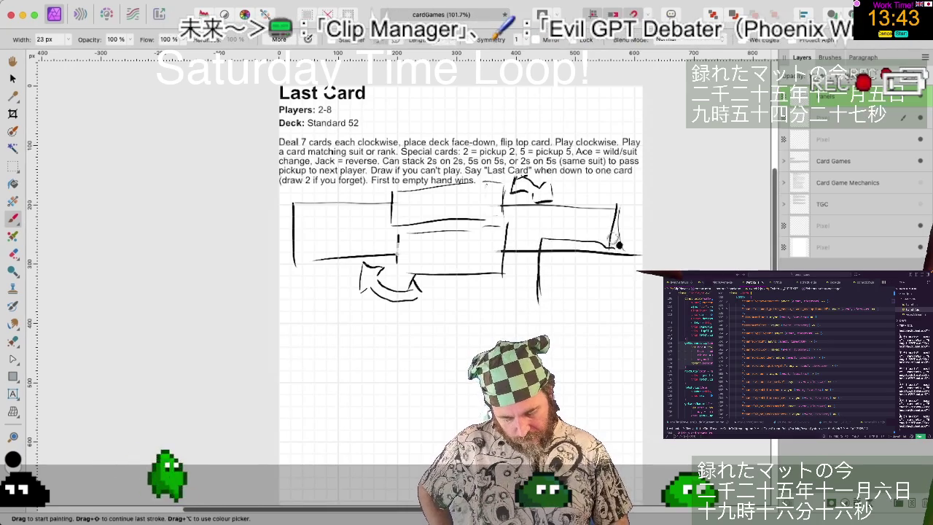
mouse_move(538, 306)
mouse_down()
mouse_move(623, 308)
mouse_move(626, 251)
mouse_up()
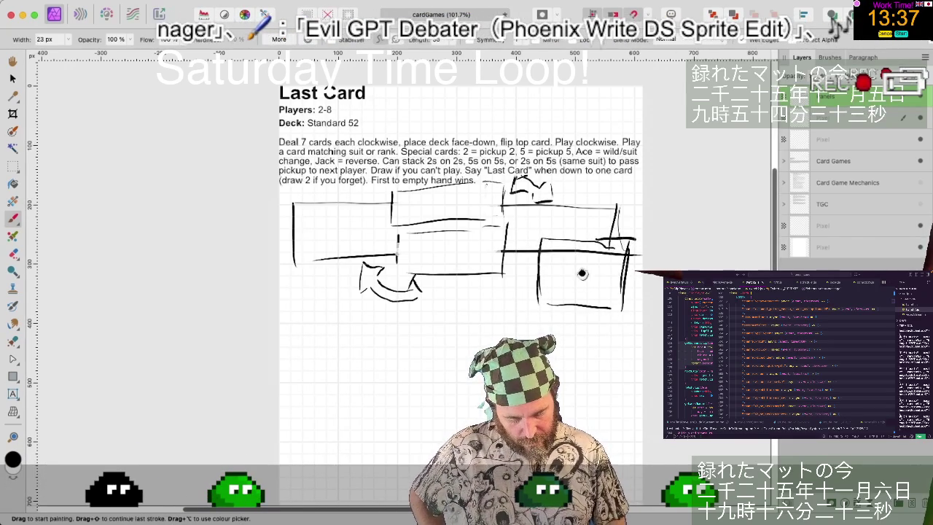
key(e)
drag(544, 252, 573, 249)
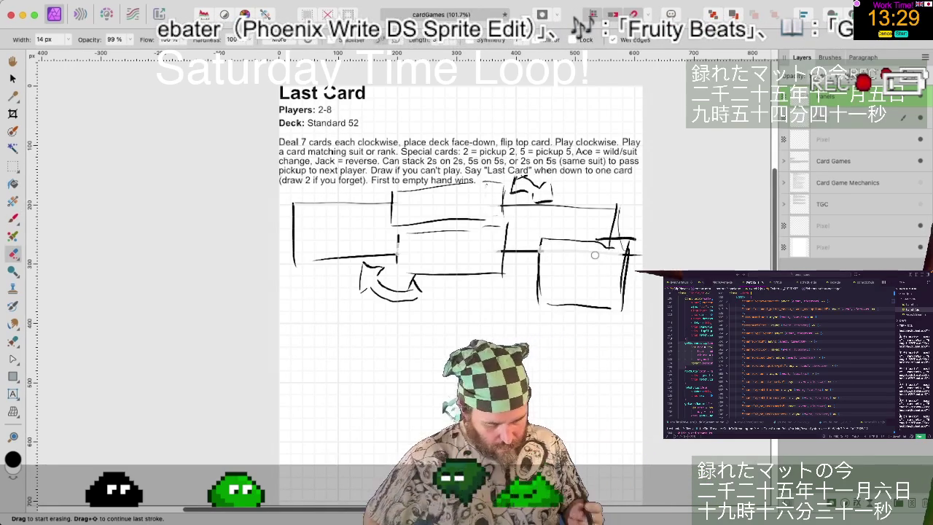
key(b)
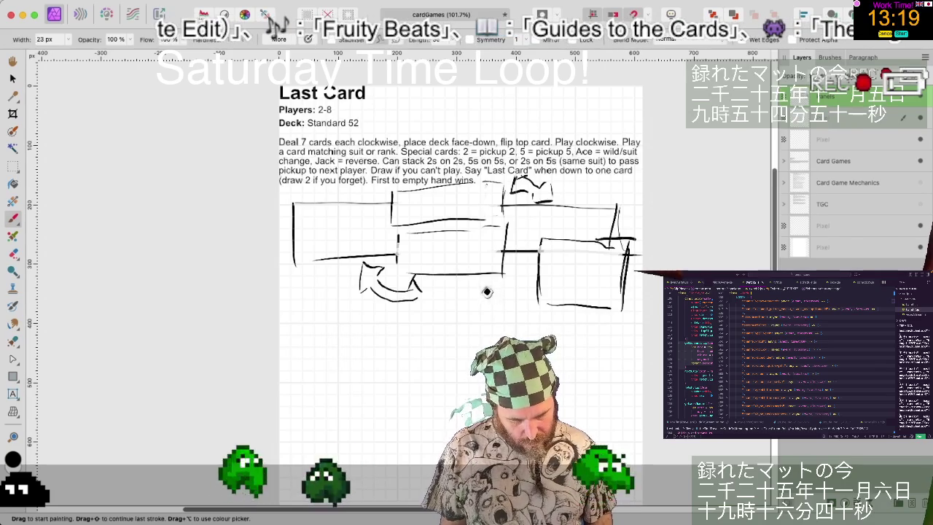
mouse_move(481, 287)
mouse_down()
mouse_move(561, 287)
mouse_move(560, 325)
mouse_up()
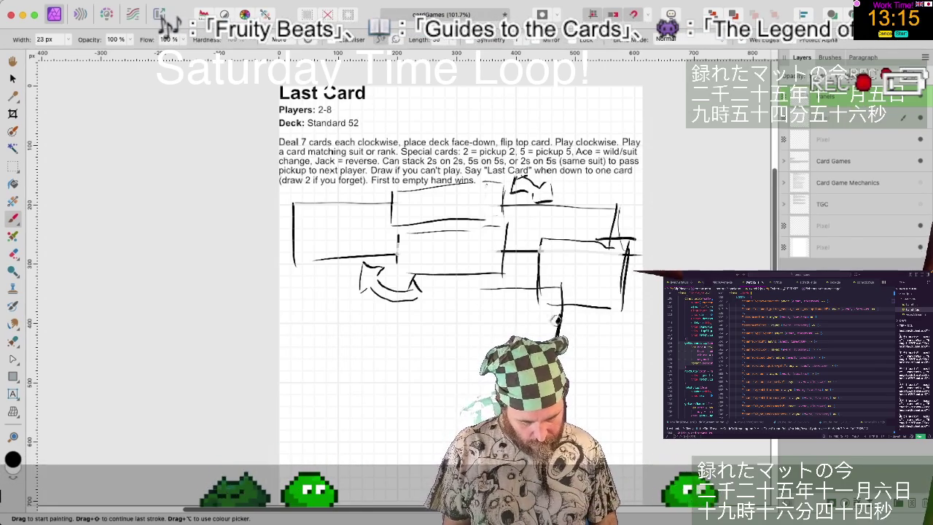
- Draw a new card with a heavy left edge below the right-hand cards
drag(476, 288, 477, 344)
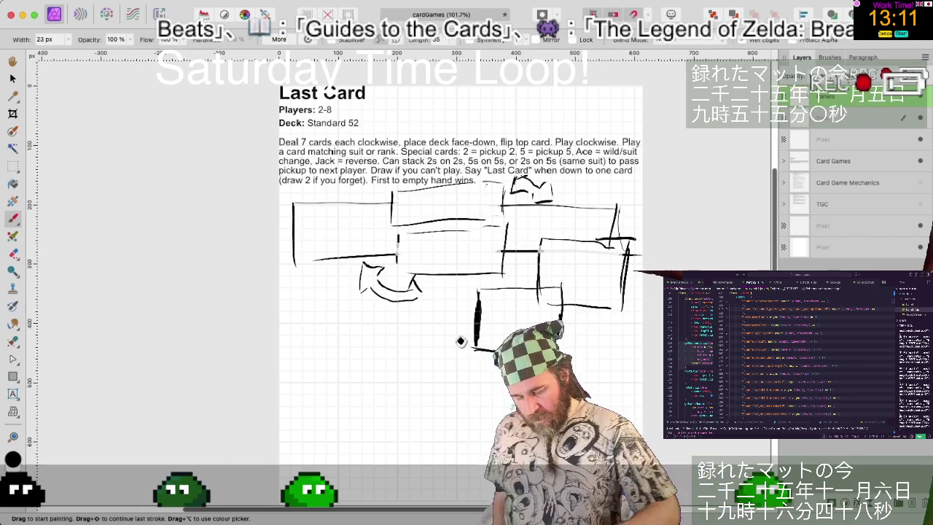
key(e)
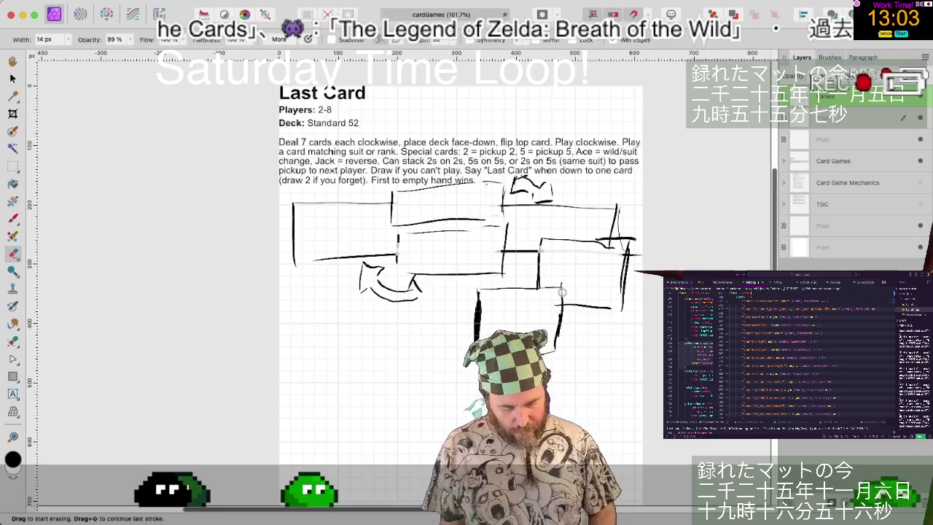
key(b)
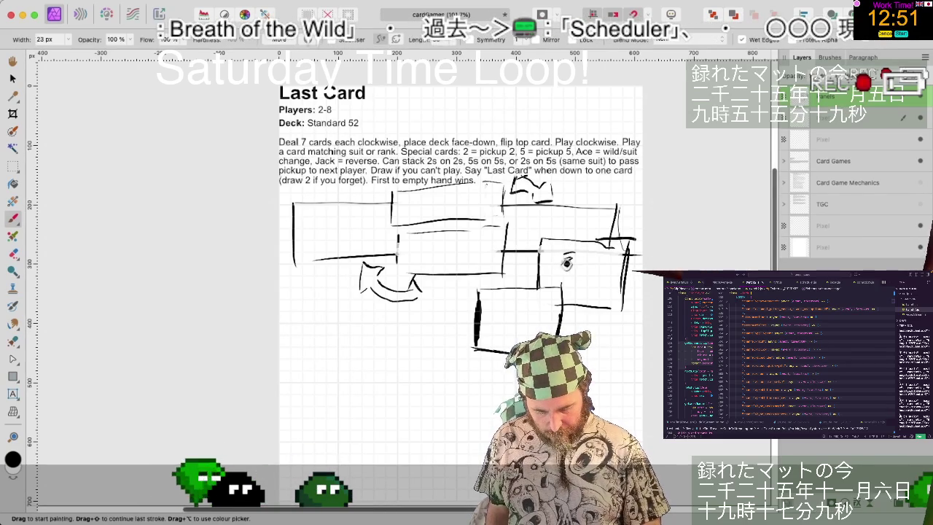
drag(568, 263, 599, 248)
- Sketch a hand reaching over the top-right card, erasing the stray part of its finger stroke
key(ctrl+z)
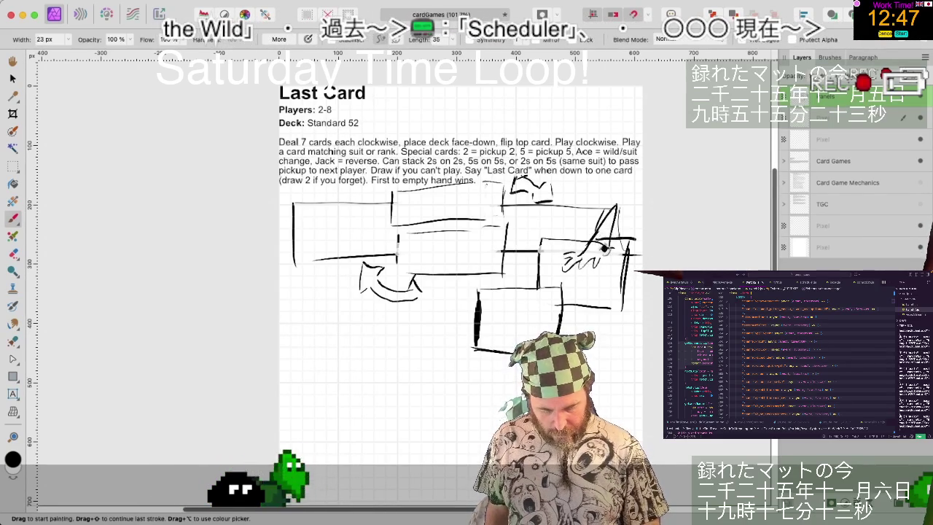
drag(588, 253, 635, 216)
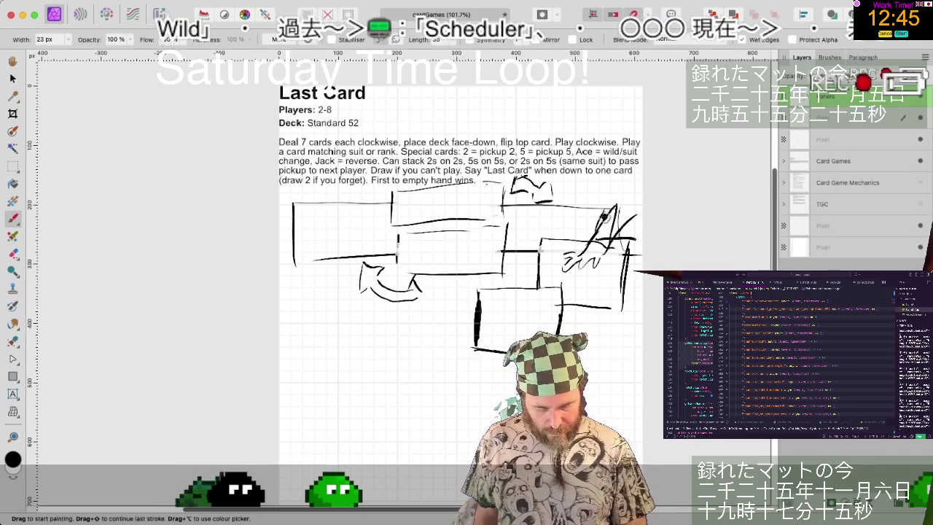
key(e)
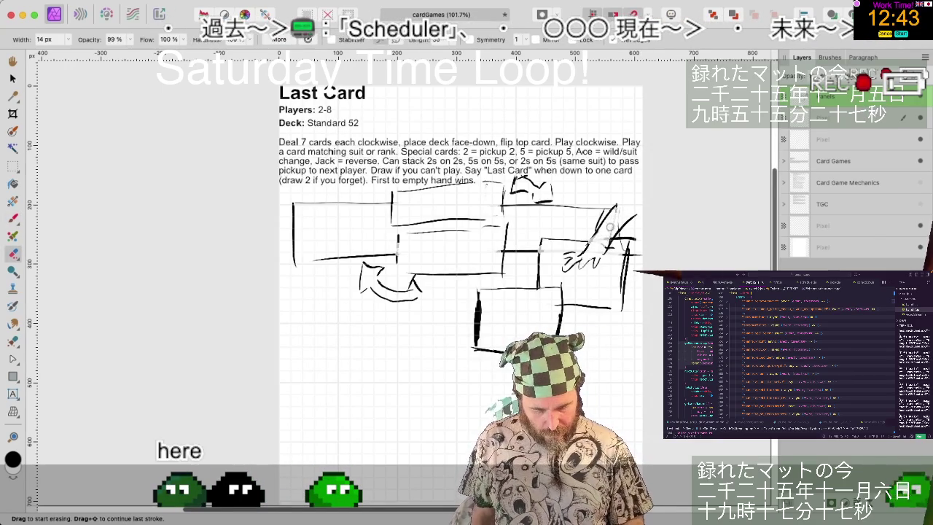
drag(617, 221, 609, 242)
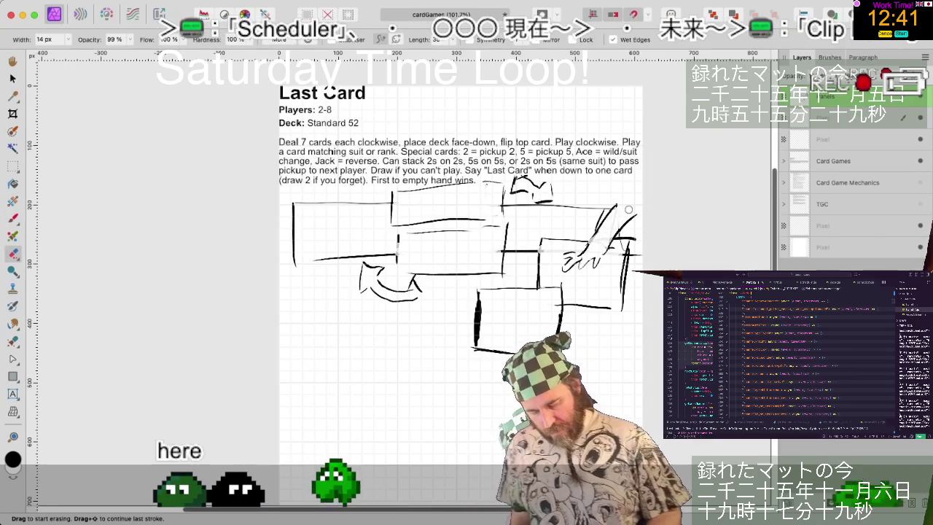
key(b)
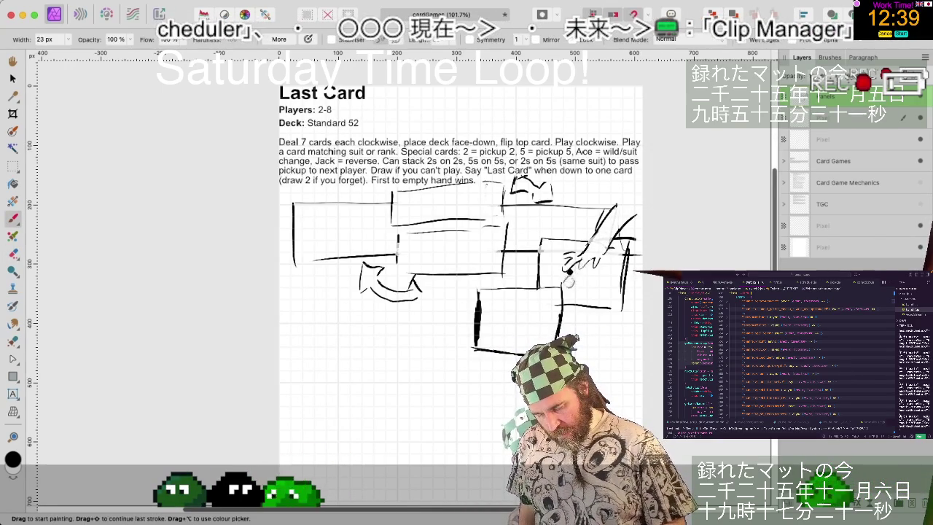
drag(569, 281, 601, 285)
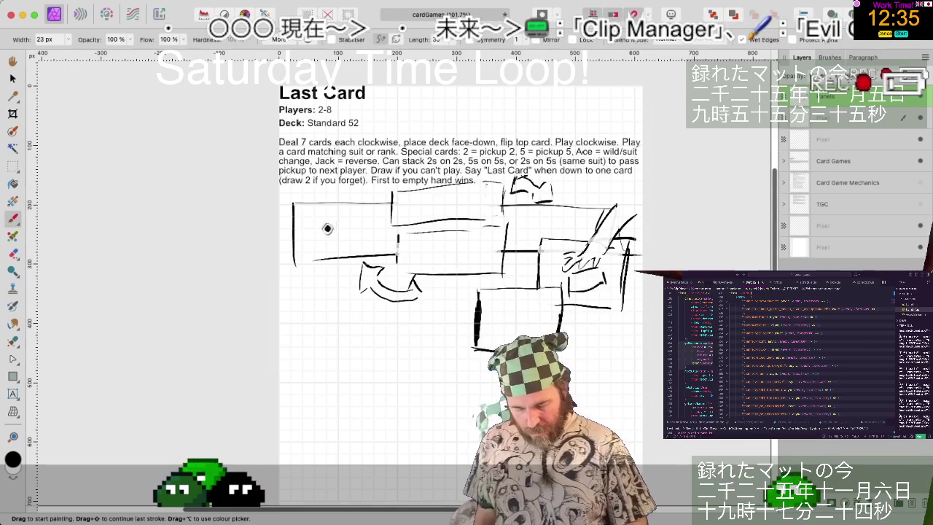
drag(313, 240, 337, 239)
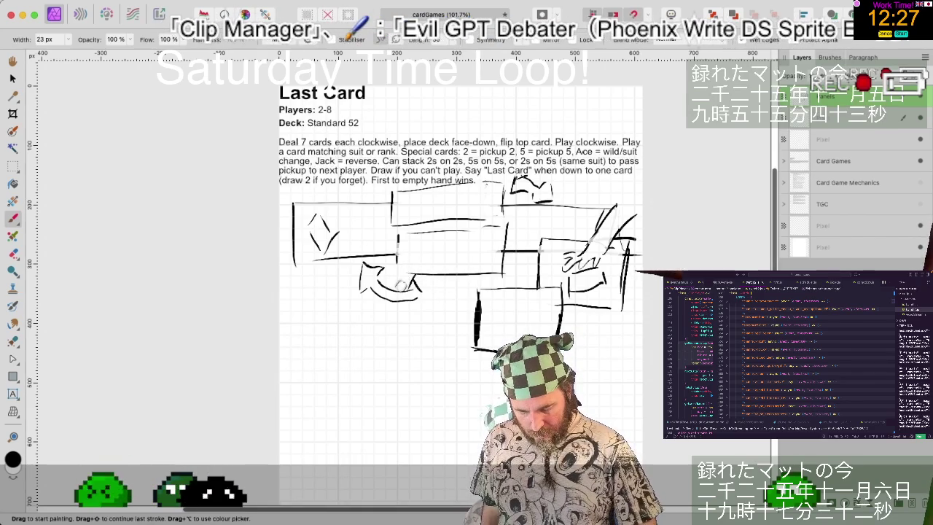
- Add a hand with fingers and small marks over the left card
click(377, 248)
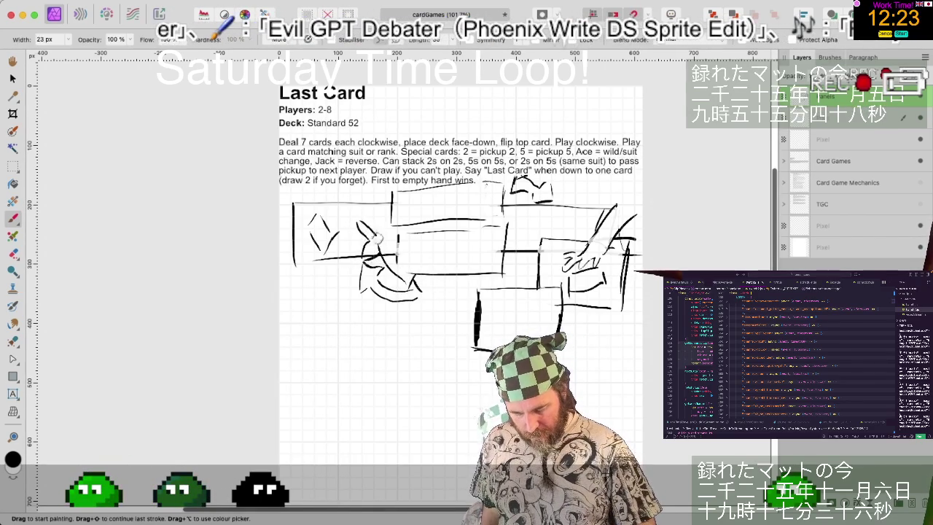
drag(382, 217, 398, 262)
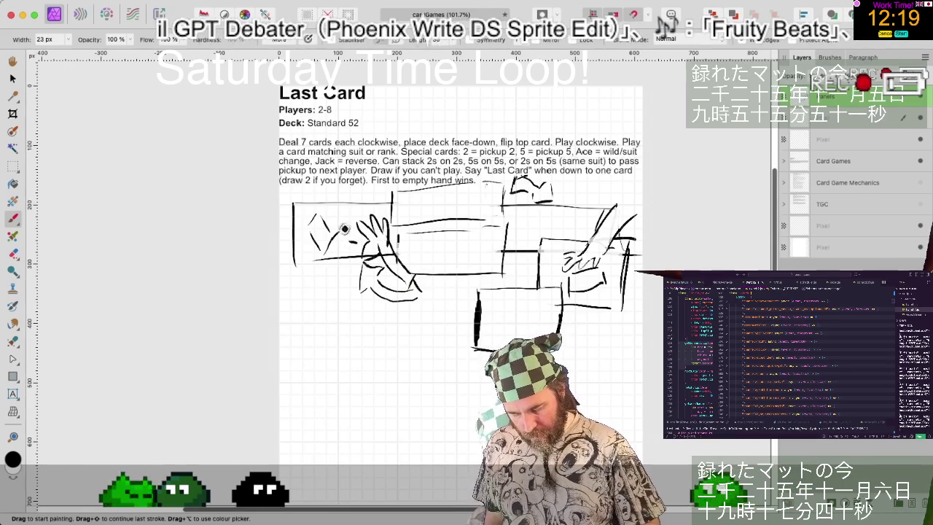
click(347, 249)
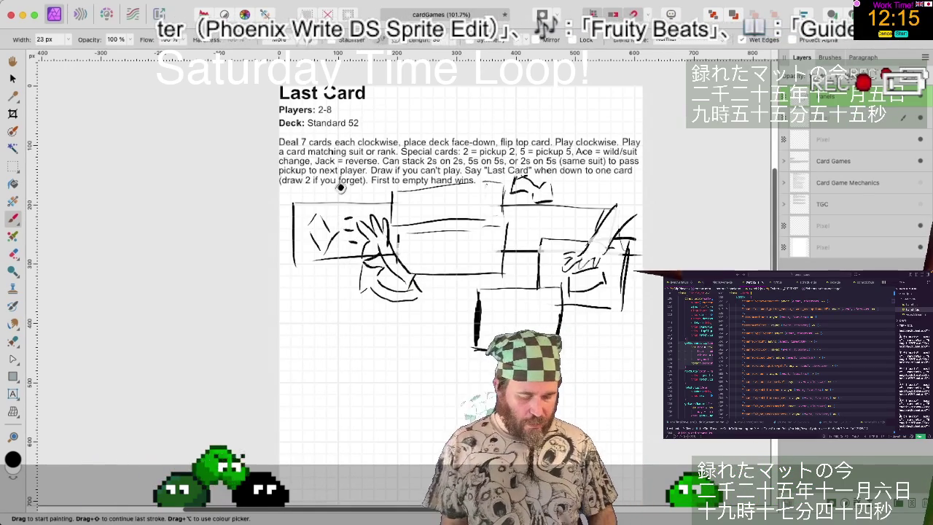
click(545, 201)
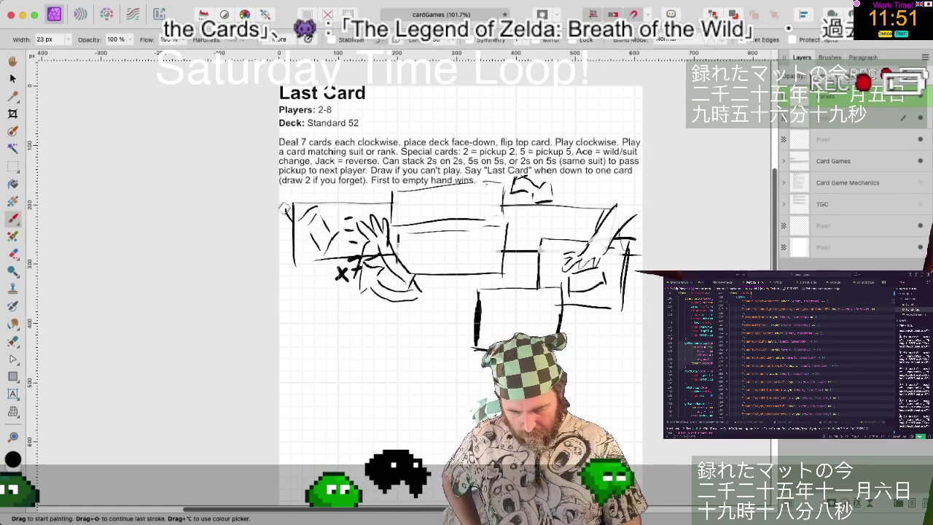
- Scribble hands at the sketch's top-left and above the top card, over the rules text
drag(285, 211, 296, 187)
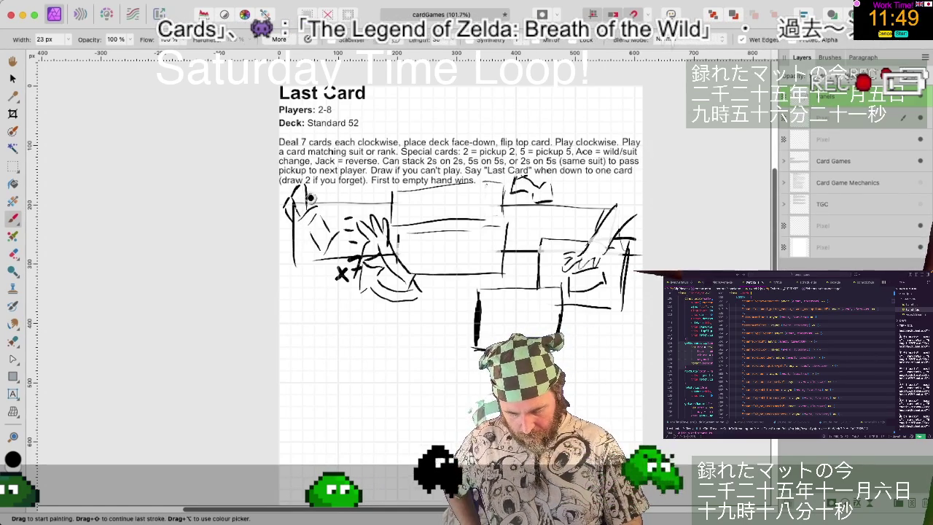
mouse_move(312, 207)
mouse_down()
mouse_move(320, 197)
mouse_move(327, 203)
mouse_up()
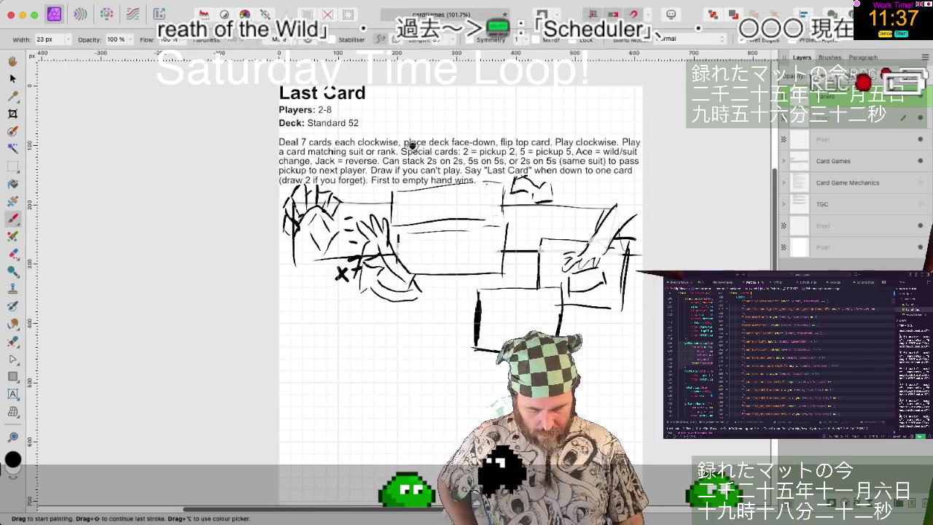
click(594, 206)
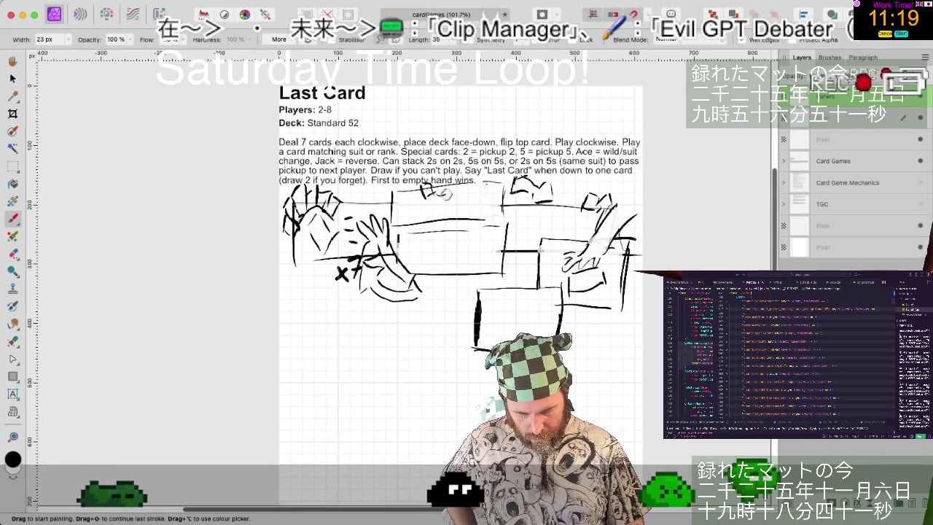
drag(444, 193, 481, 186)
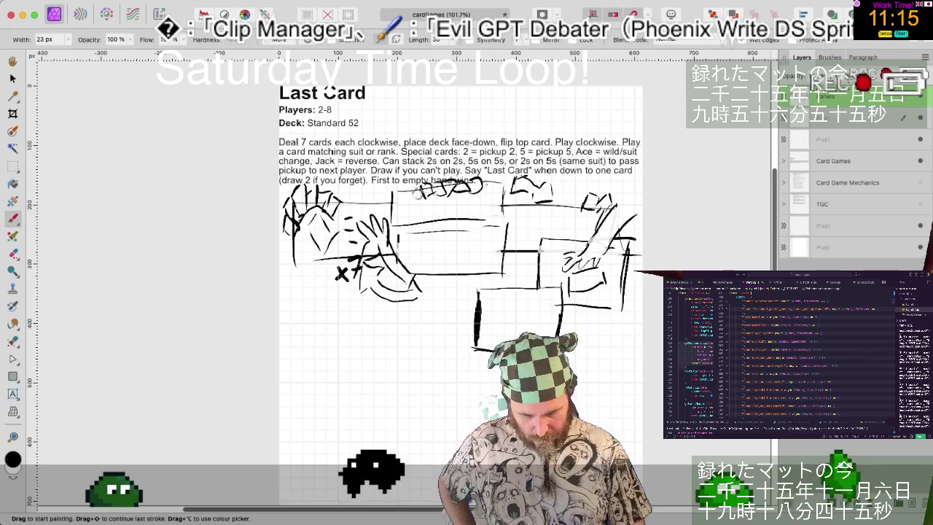
mouse_move(419, 191)
mouse_down()
mouse_move(393, 189)
mouse_move(487, 184)
mouse_up()
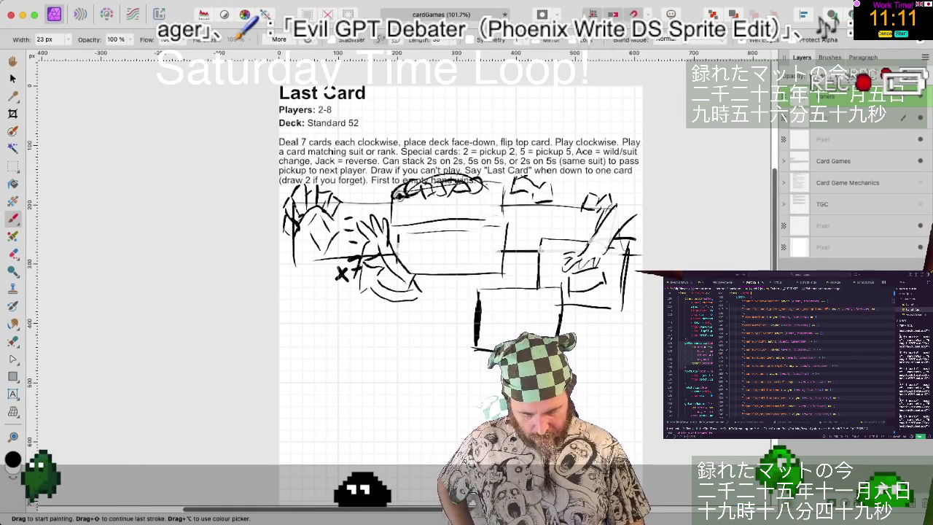
drag(444, 142, 510, 178)
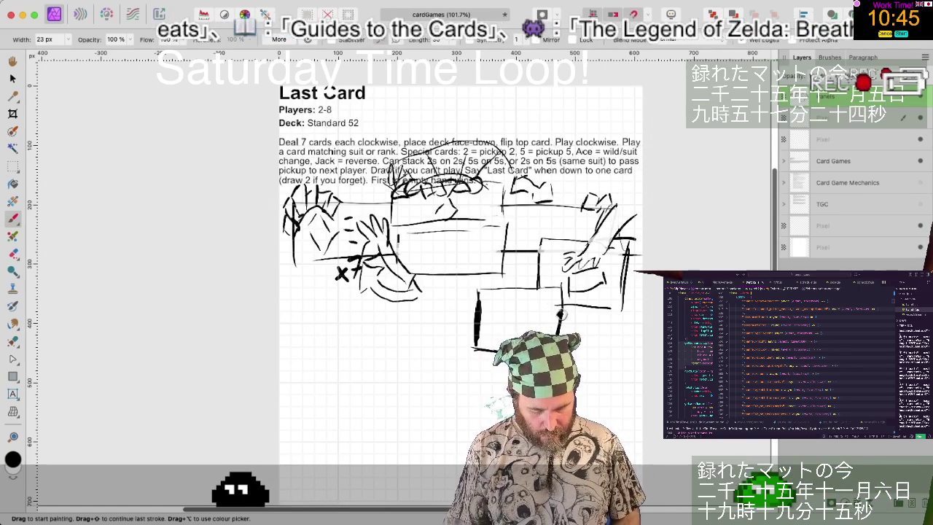
- Sketch a hand's curled finger strokes and a small loop over the lower-right card
drag(562, 288, 546, 312)
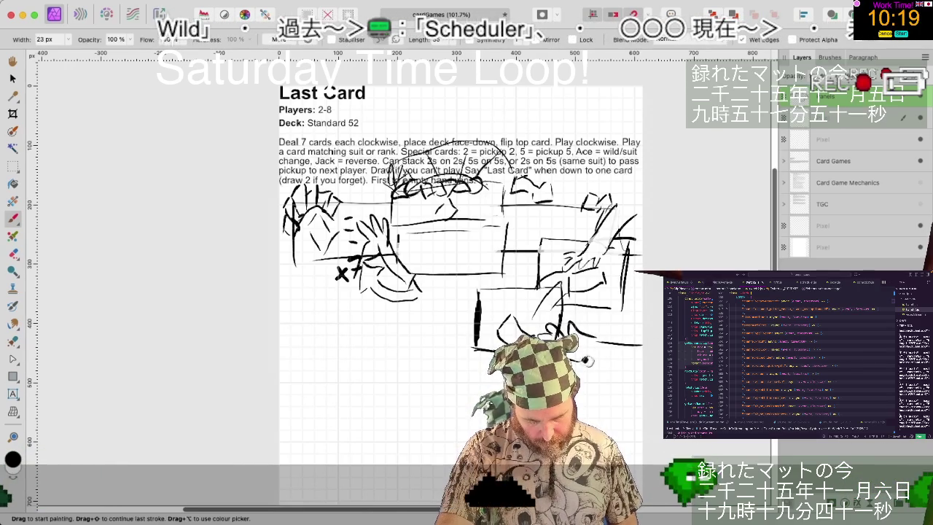
drag(576, 343, 641, 341)
drag(589, 359, 631, 357)
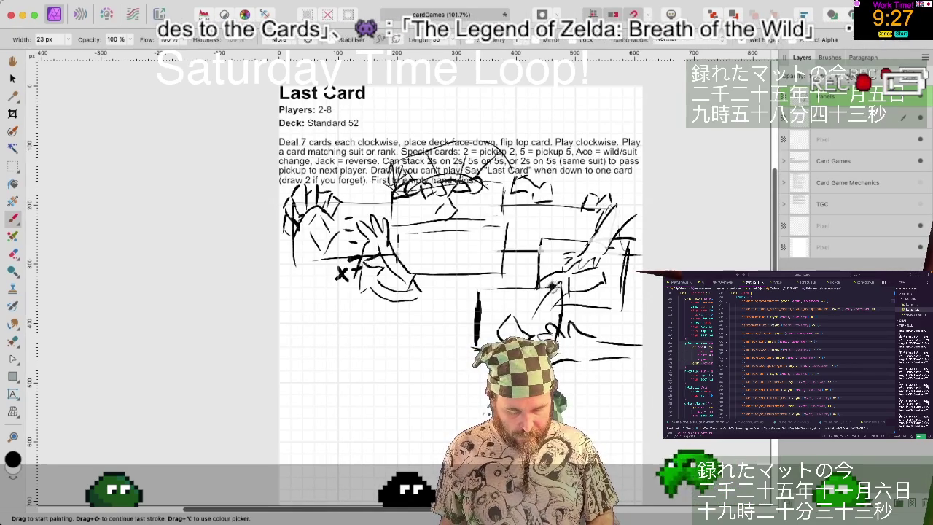
drag(543, 288, 530, 296)
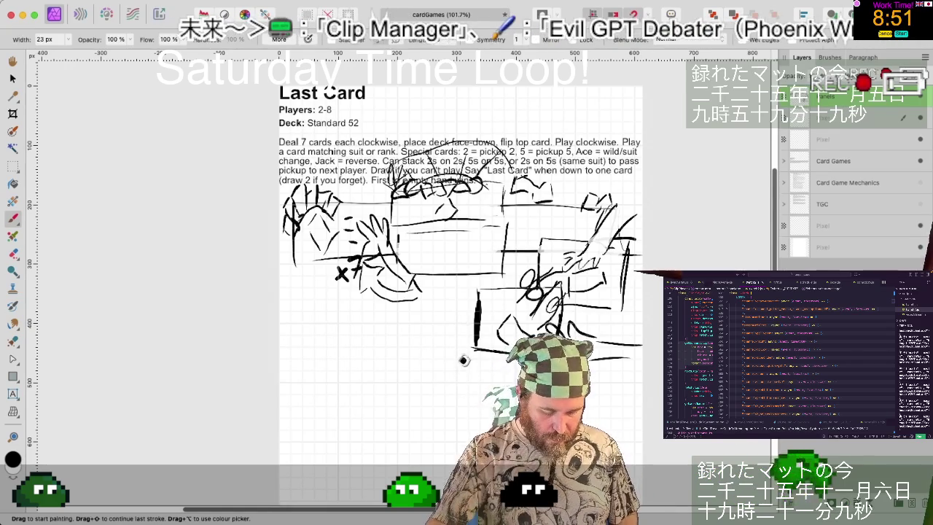
scroll(446, 337, down, 5)
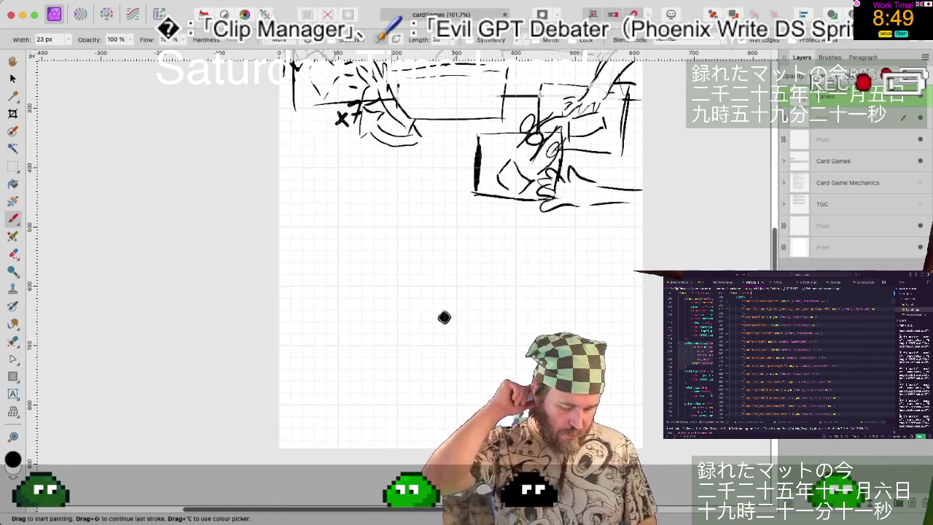
- Paint a long horizontal line under the left cards, beneath the X
scroll(444, 317, up, 2)
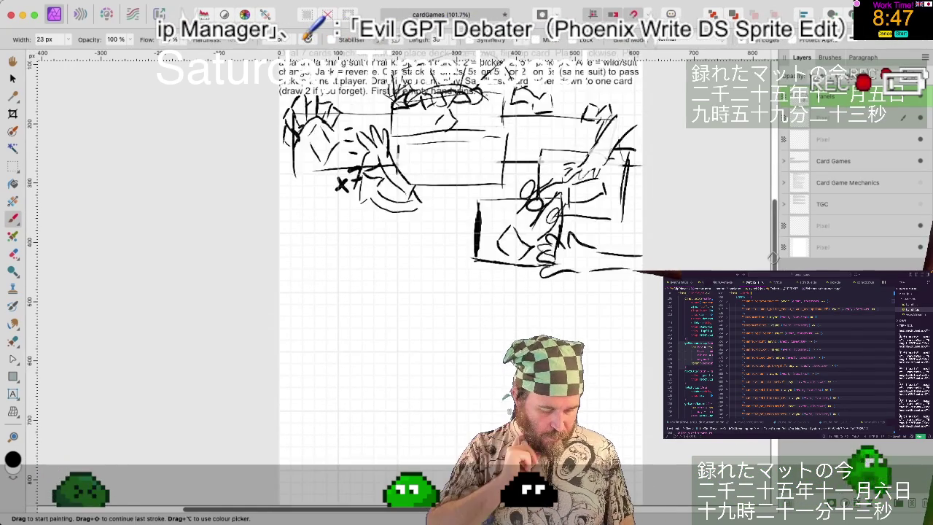
scroll(347, 146, up, 3)
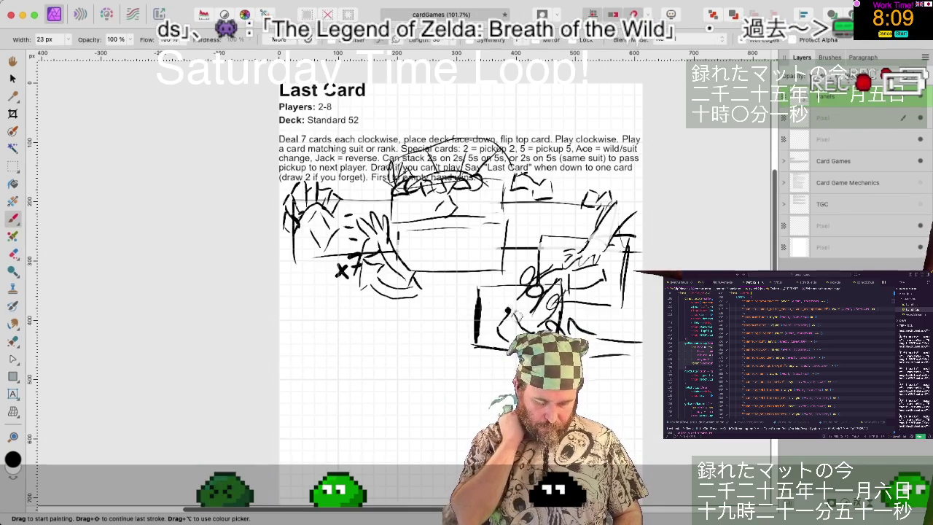
drag(468, 315, 328, 322)
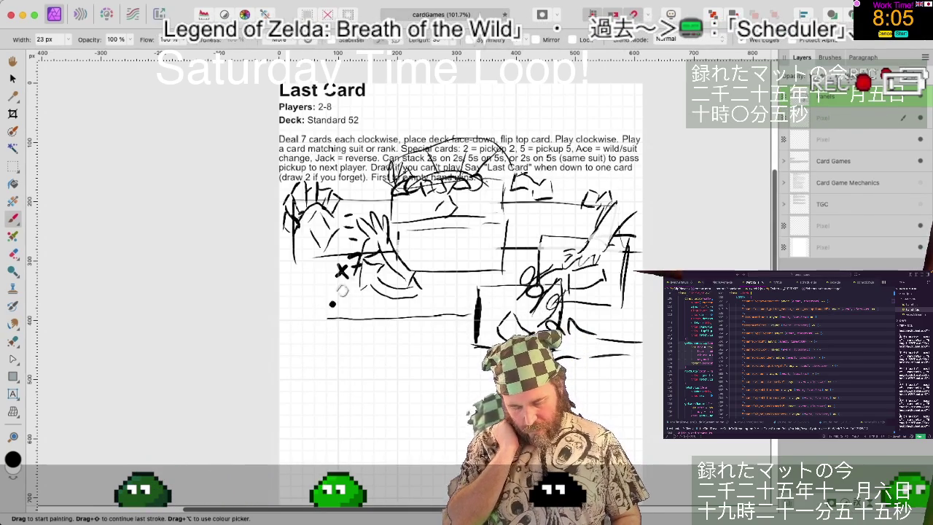
scroll(354, 283, down, 4)
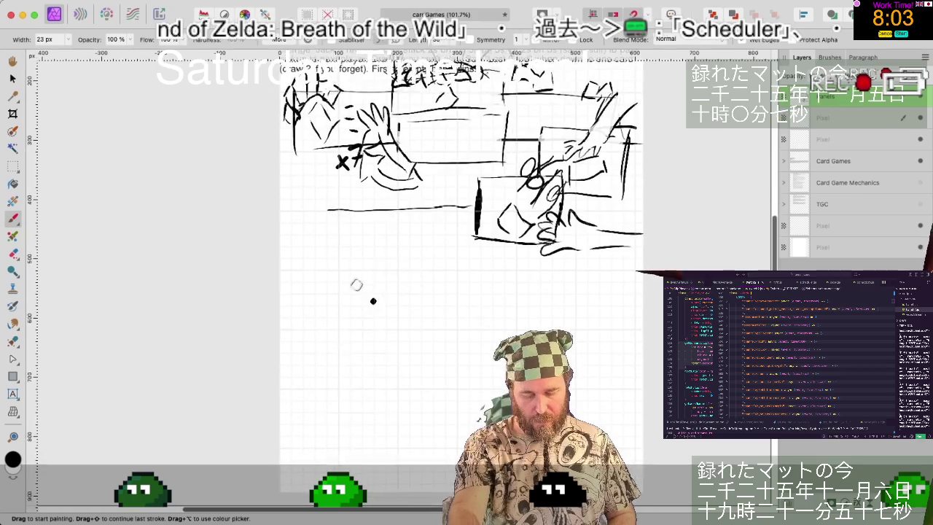
- Draw the large box's right side and a fanned-card arc crossed by vertical hatch strokes
scroll(321, 198, down, 1)
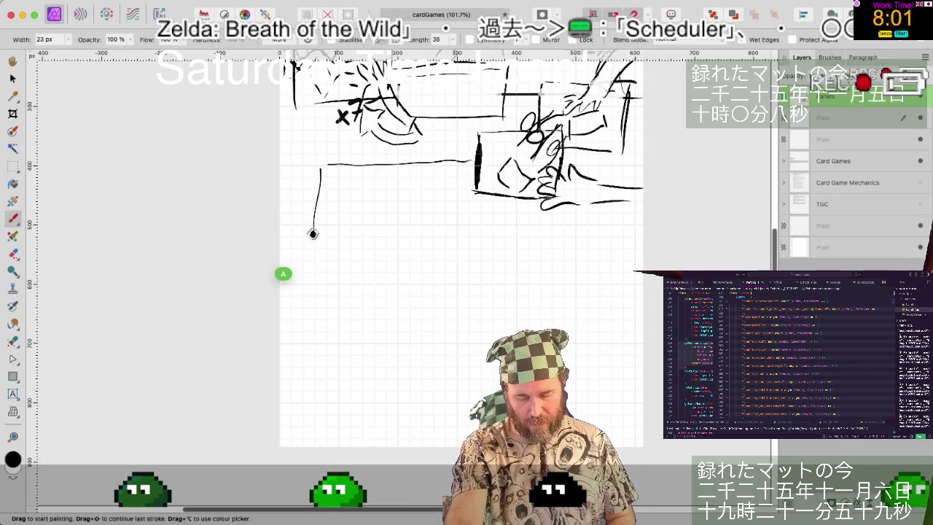
mouse_move(556, 308)
mouse_down()
mouse_move(600, 301)
mouse_move(601, 212)
mouse_up()
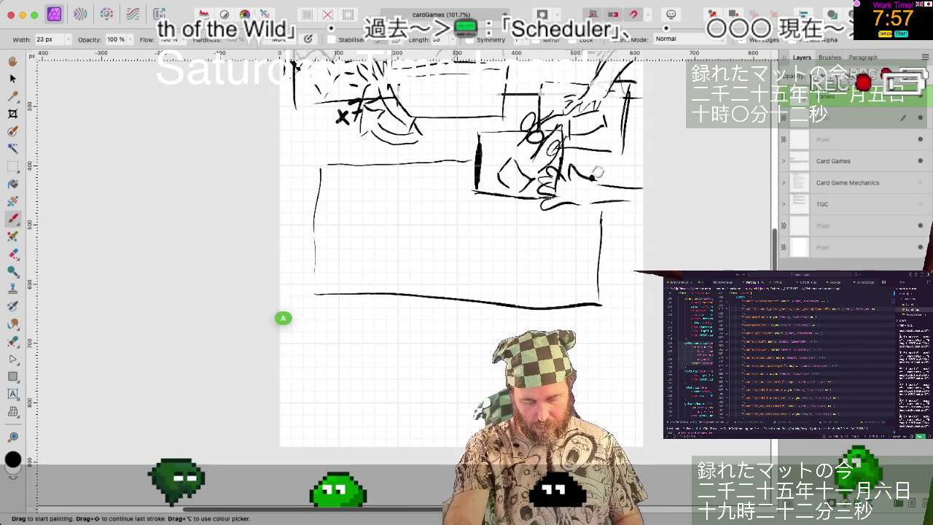
drag(599, 177, 562, 163)
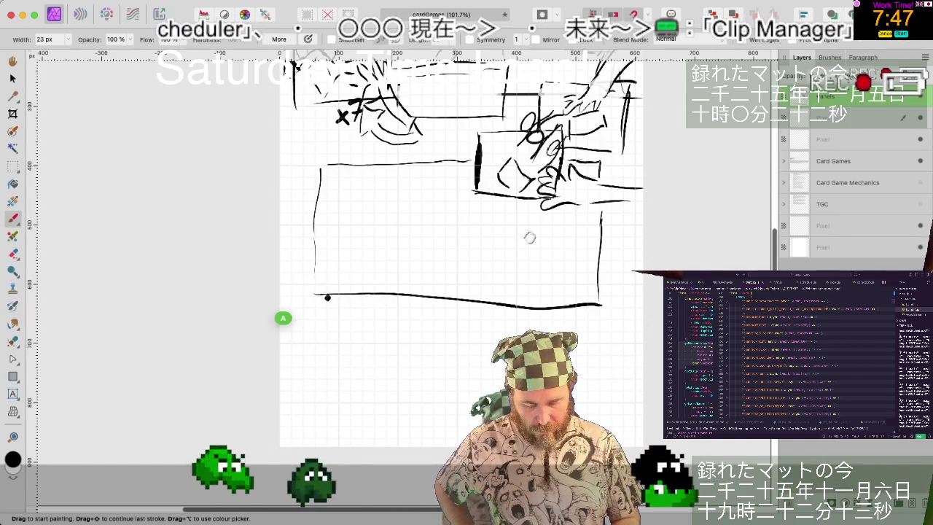
drag(330, 294, 594, 290)
drag(526, 299, 544, 251)
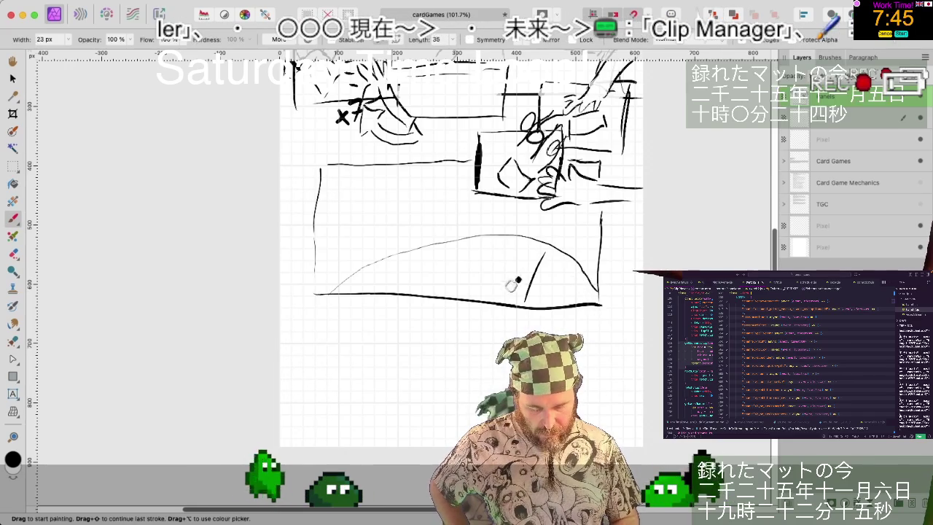
drag(489, 241, 483, 295)
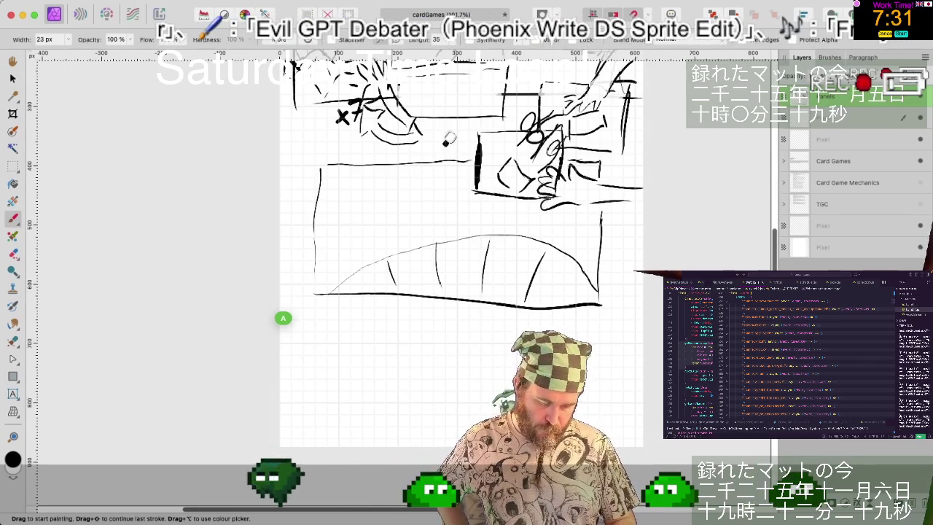
- Draw a small box near the top of the large box
drag(433, 167, 474, 175)
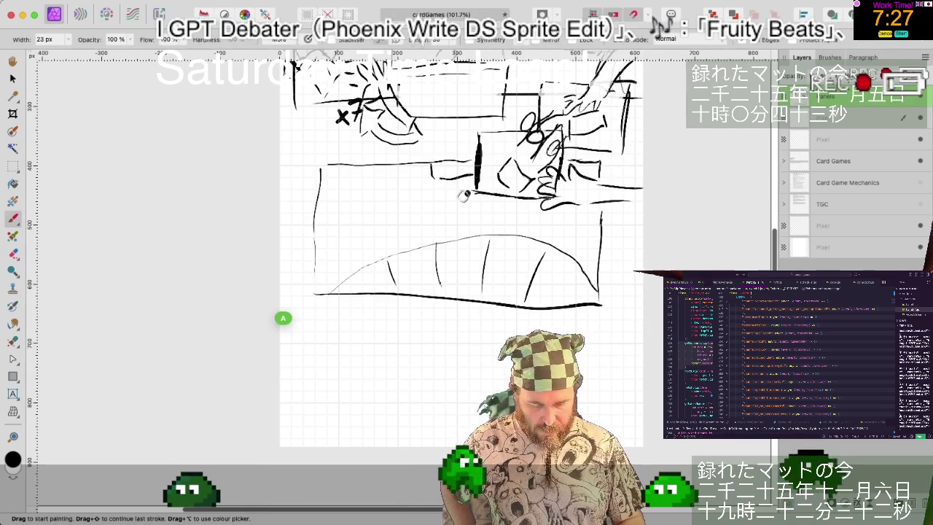
mouse_move(445, 193)
mouse_down()
mouse_move(445, 217)
mouse_move(472, 211)
mouse_move(467, 184)
mouse_move(468, 217)
mouse_up()
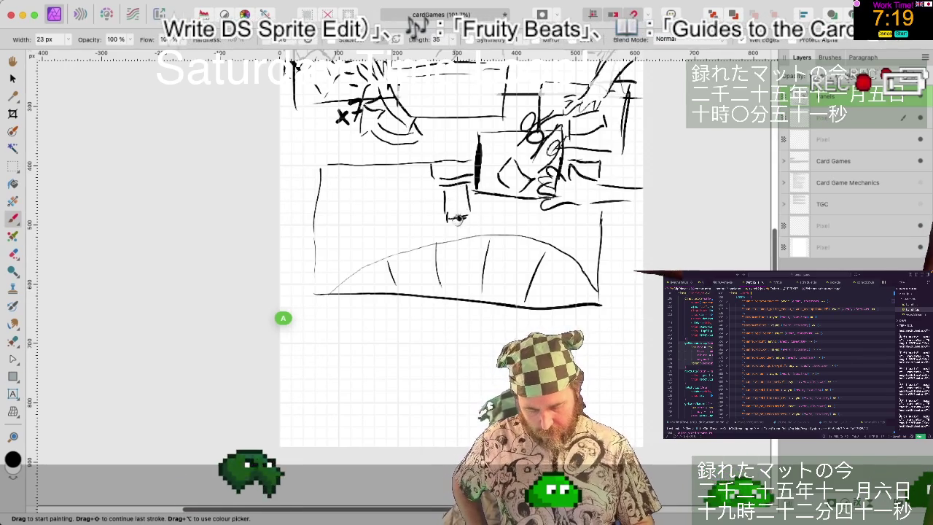
drag(446, 218, 467, 216)
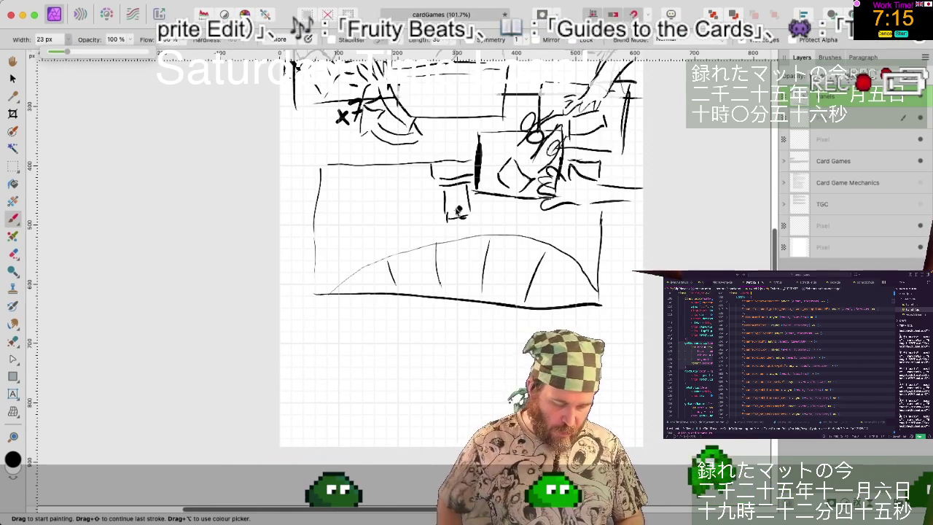
drag(447, 217, 470, 216)
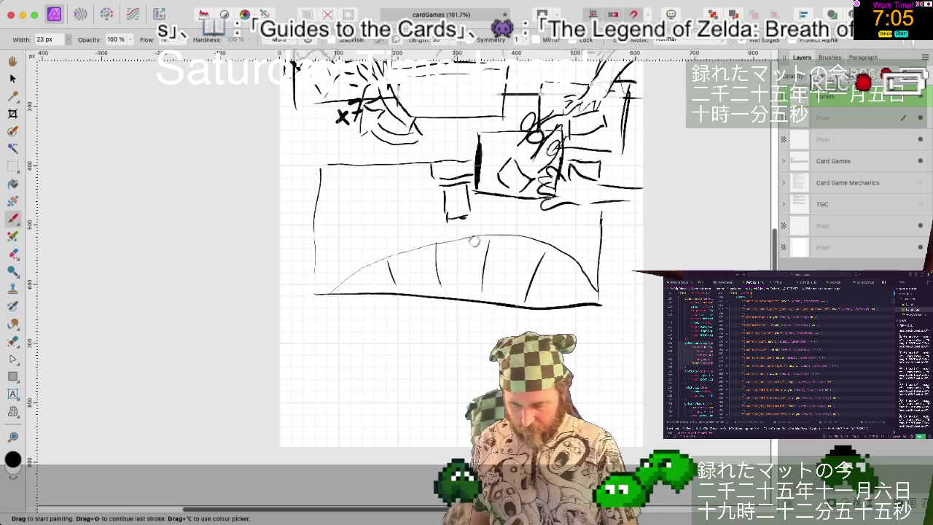
click(12, 167)
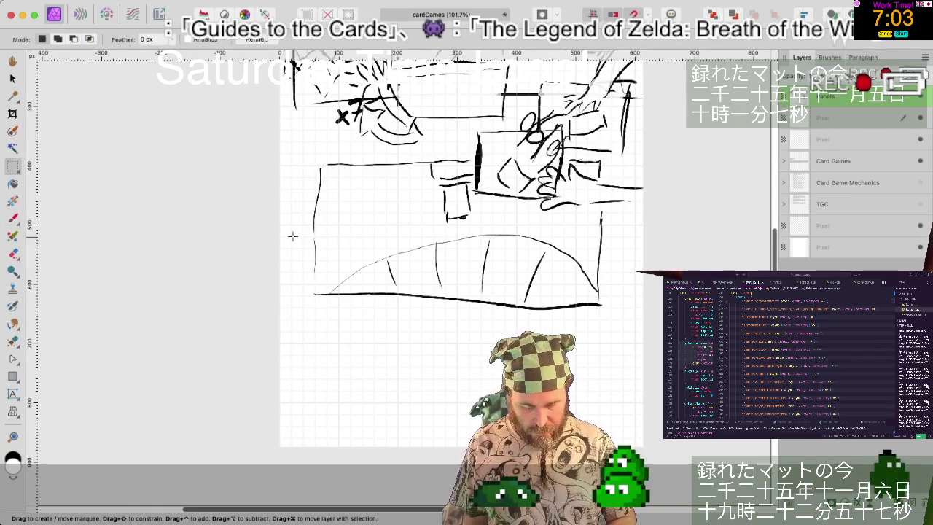
click(641, 250)
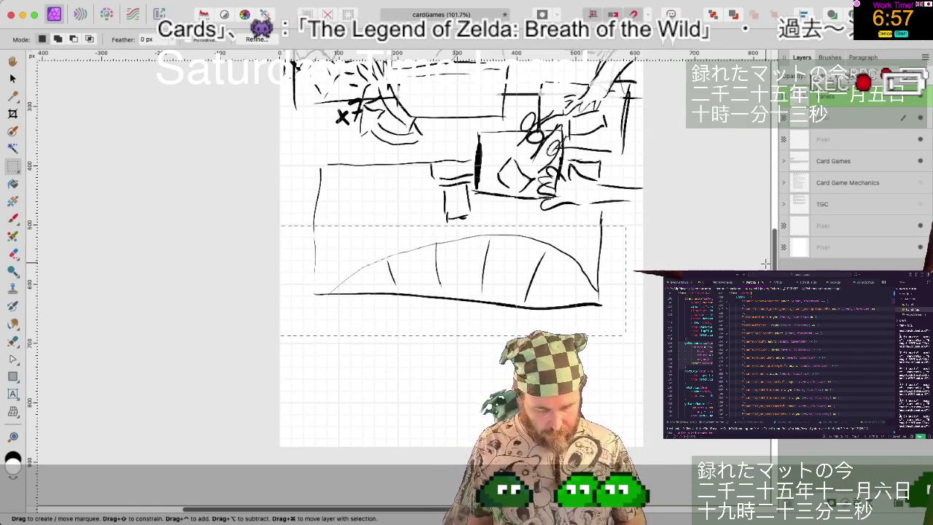
scroll(459, 255, up, 1)
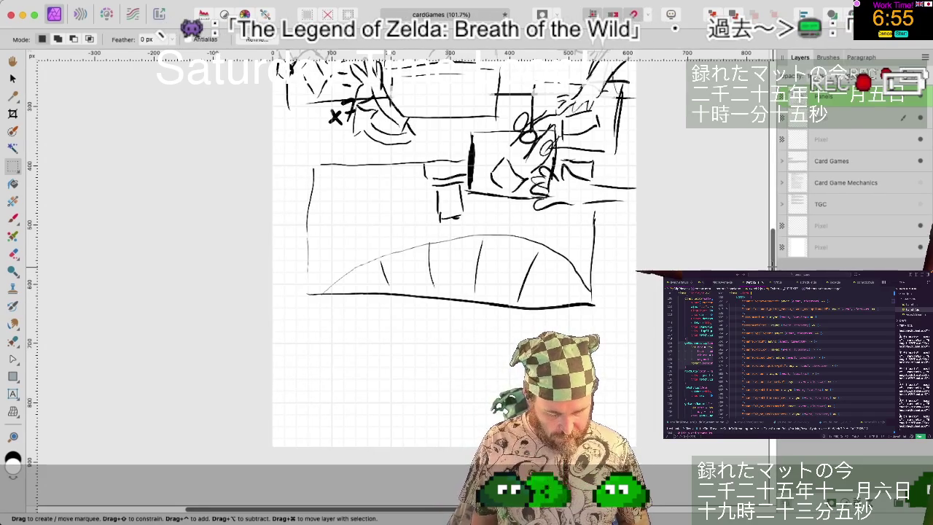
scroll(459, 255, up, 3)
scroll(706, 192, up, 2)
scroll(707, 191, up, 1)
scroll(706, 192, up, 2)
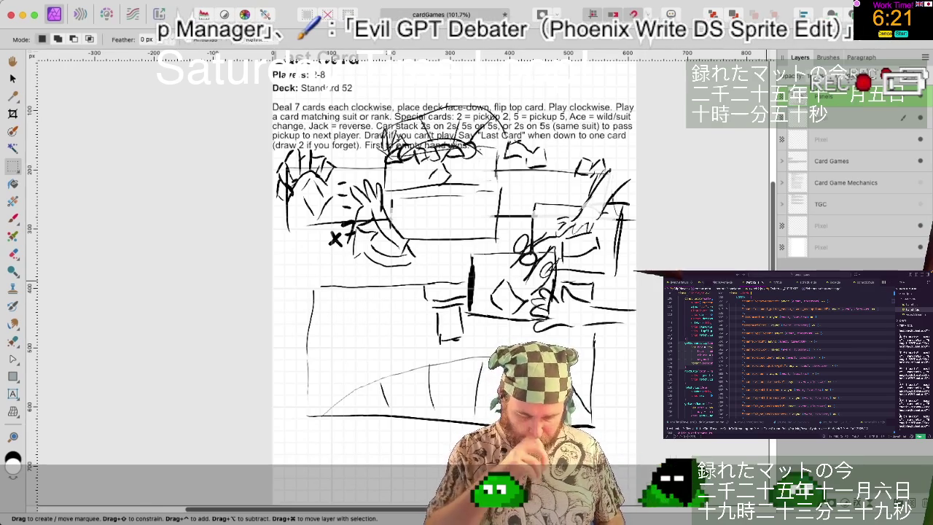
scroll(452, 277, down, 1)
scroll(452, 277, down, 2)
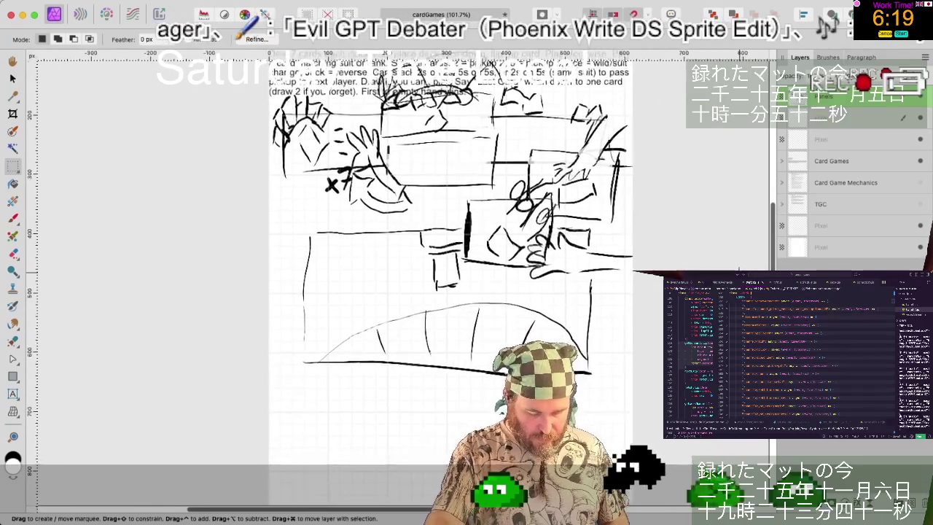
scroll(452, 277, down, 2)
scroll(452, 277, up, 1)
scroll(452, 277, up, 1)
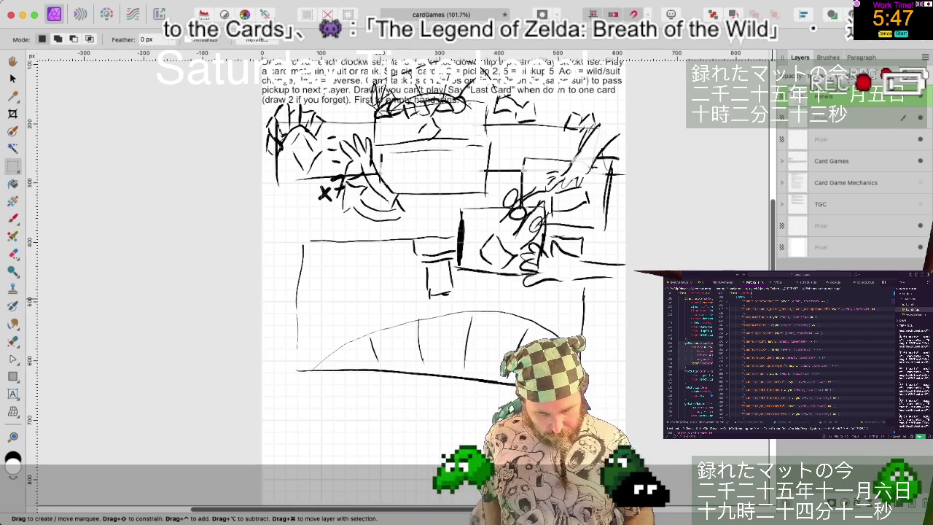
scroll(437, 277, down, 2)
scroll(451, 371, down, 1)
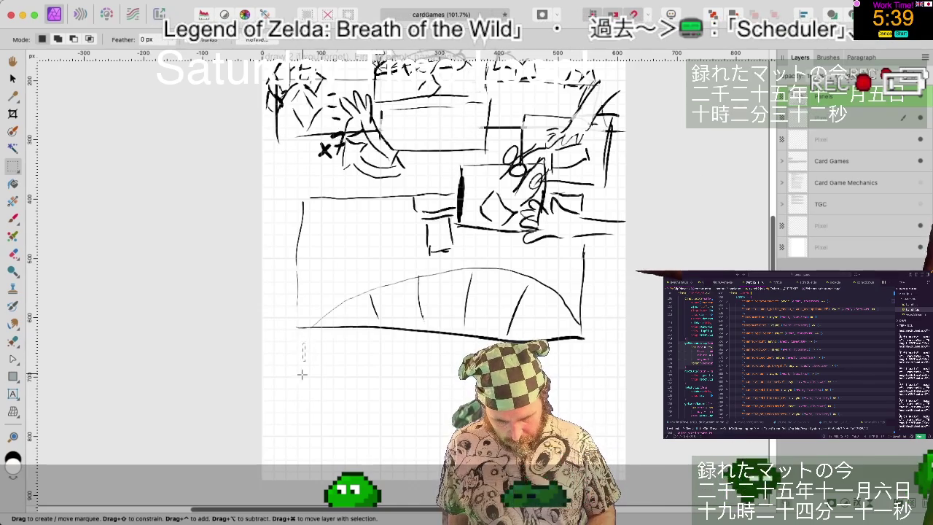
- With the Paint Brush, extend the ground line and sketch a row of card-slot boxes beneath it
drag(304, 378, 304, 341)
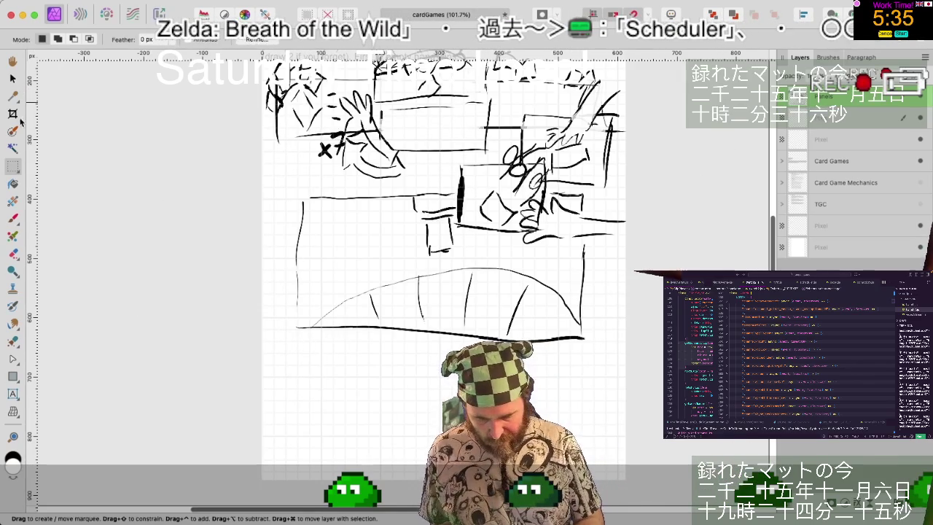
click(12, 218)
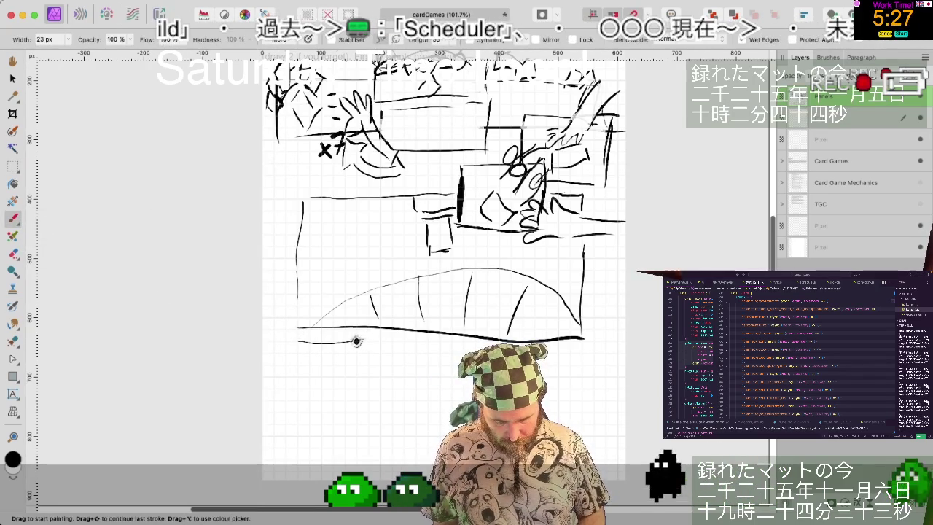
drag(358, 341, 365, 340)
mouse_move(297, 339)
mouse_down()
mouse_move(346, 342)
mouse_move(374, 357)
mouse_move(421, 343)
mouse_up()
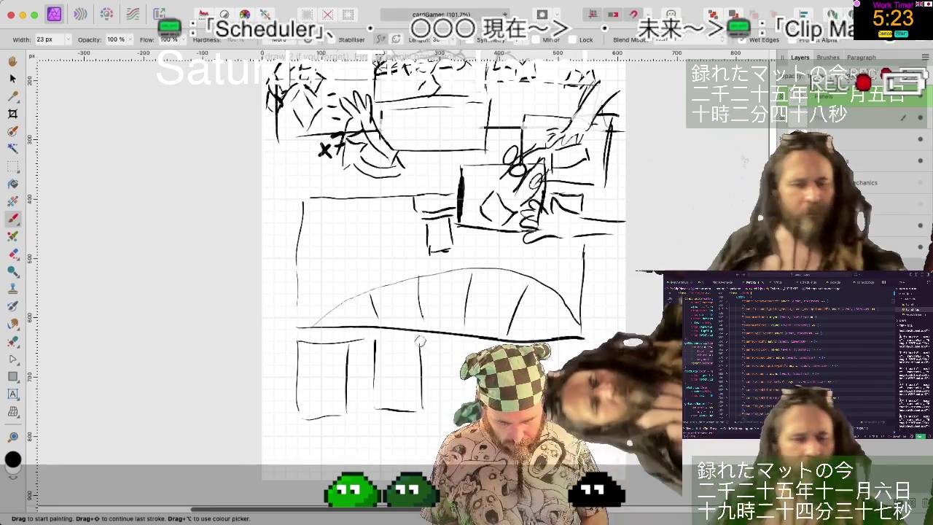
mouse_move(447, 341)
mouse_down()
mouse_move(450, 392)
mouse_move(478, 399)
mouse_up()
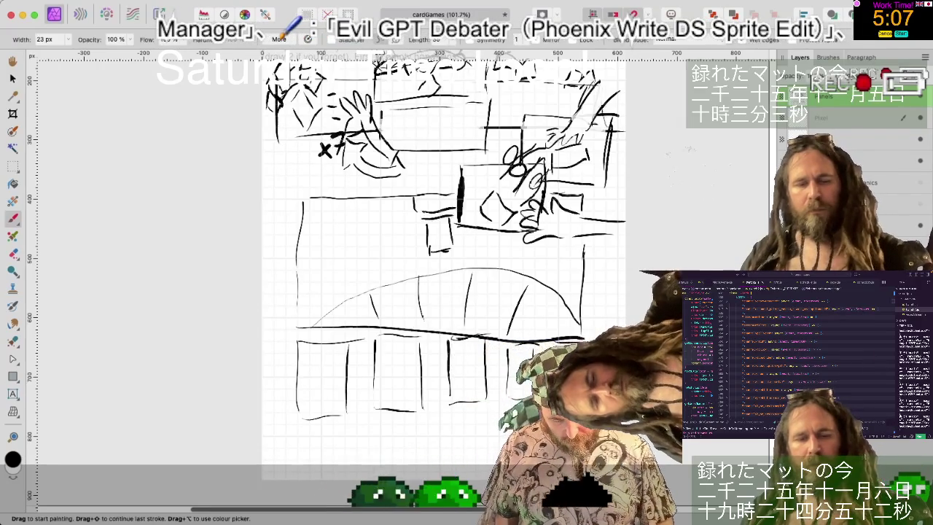
scroll(443, 277, up, 2)
scroll(443, 277, up, 2)
scroll(443, 277, up, 2)
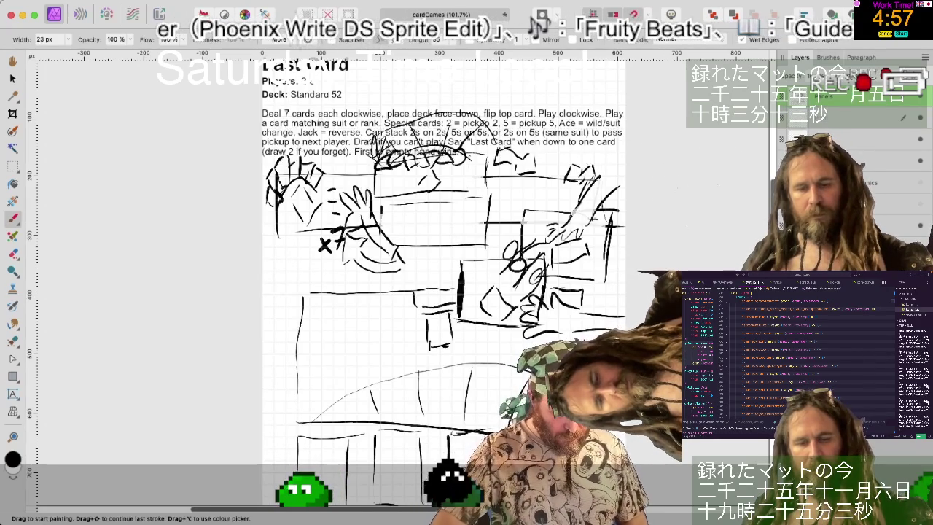
scroll(443, 277, down, 2)
scroll(444, 277, down, 5)
scroll(444, 277, down, 4)
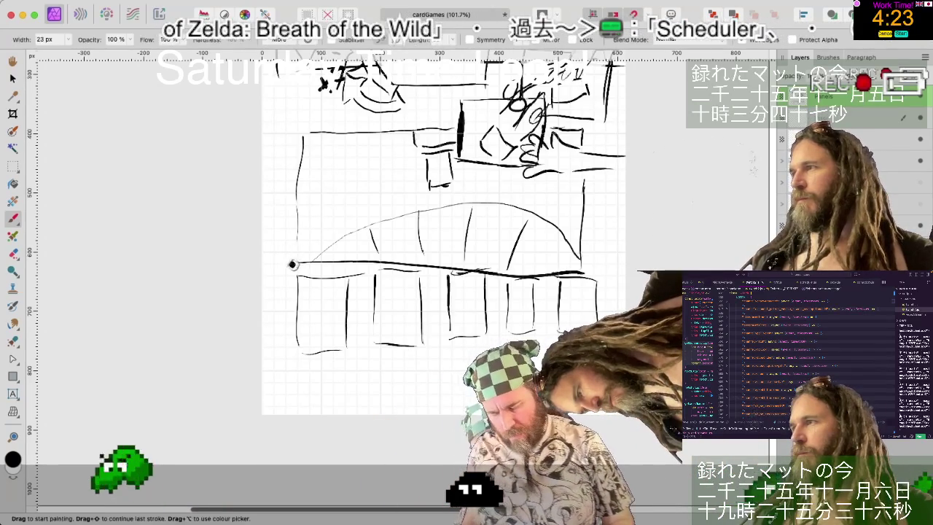
- Paint a small box outline at the ground line's left end, keeping the Paint Brush active
drag(288, 294, 281, 238)
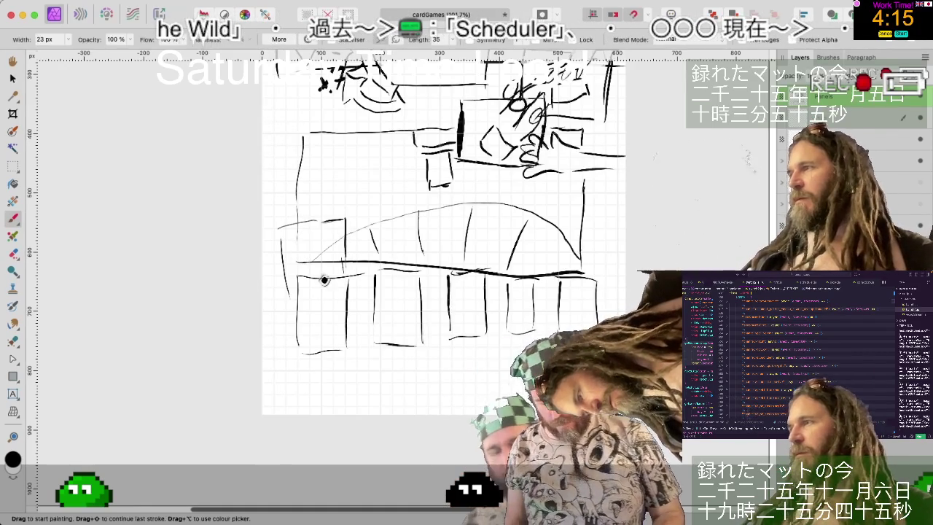
key(e)
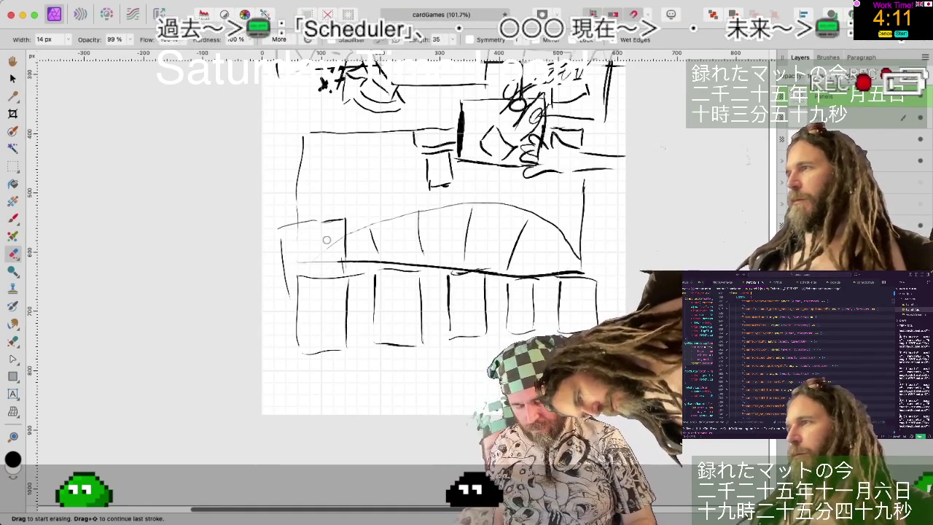
key(b)
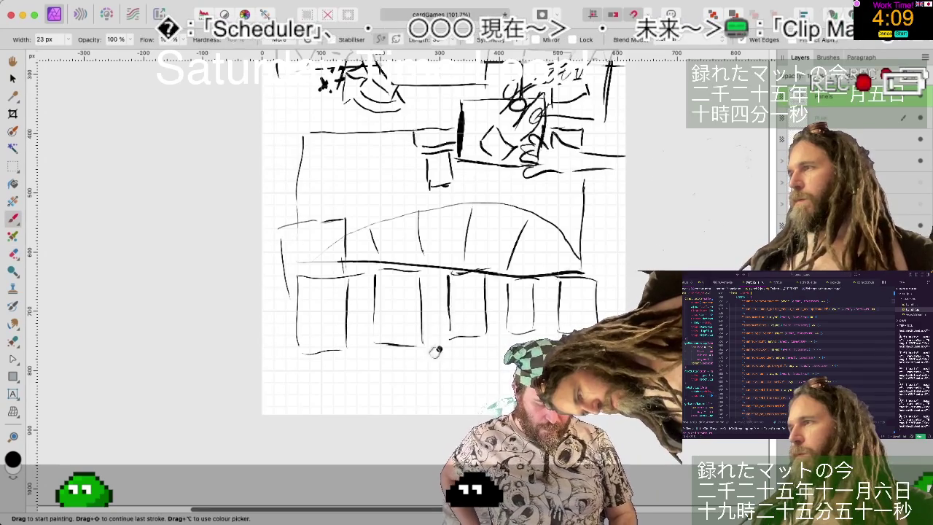